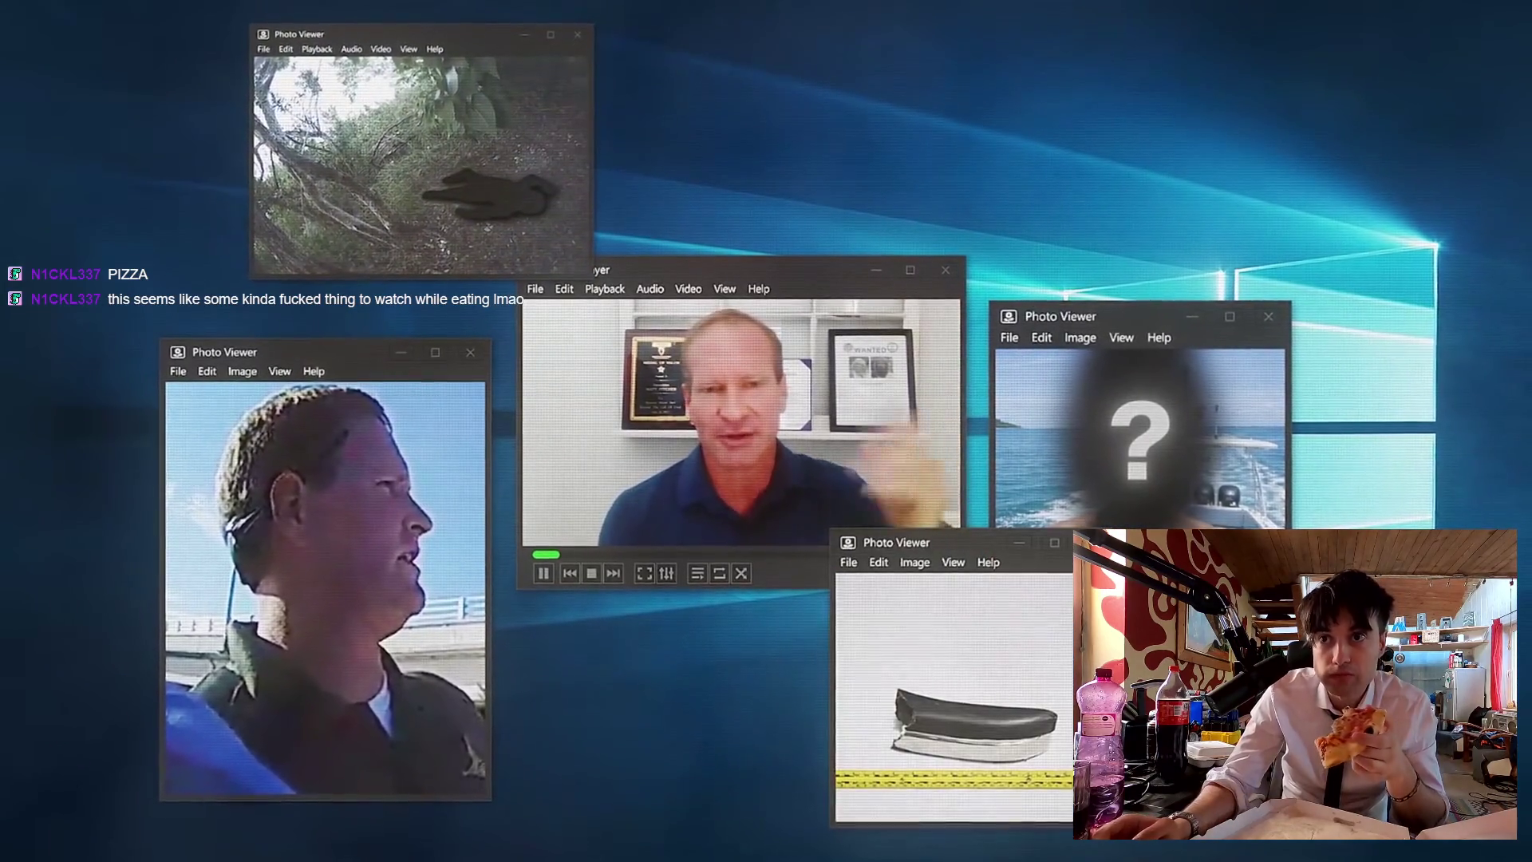
Step: Resume the documentary and let it play on to the security-footage scene at 8:36
mouse_move(794, 583)
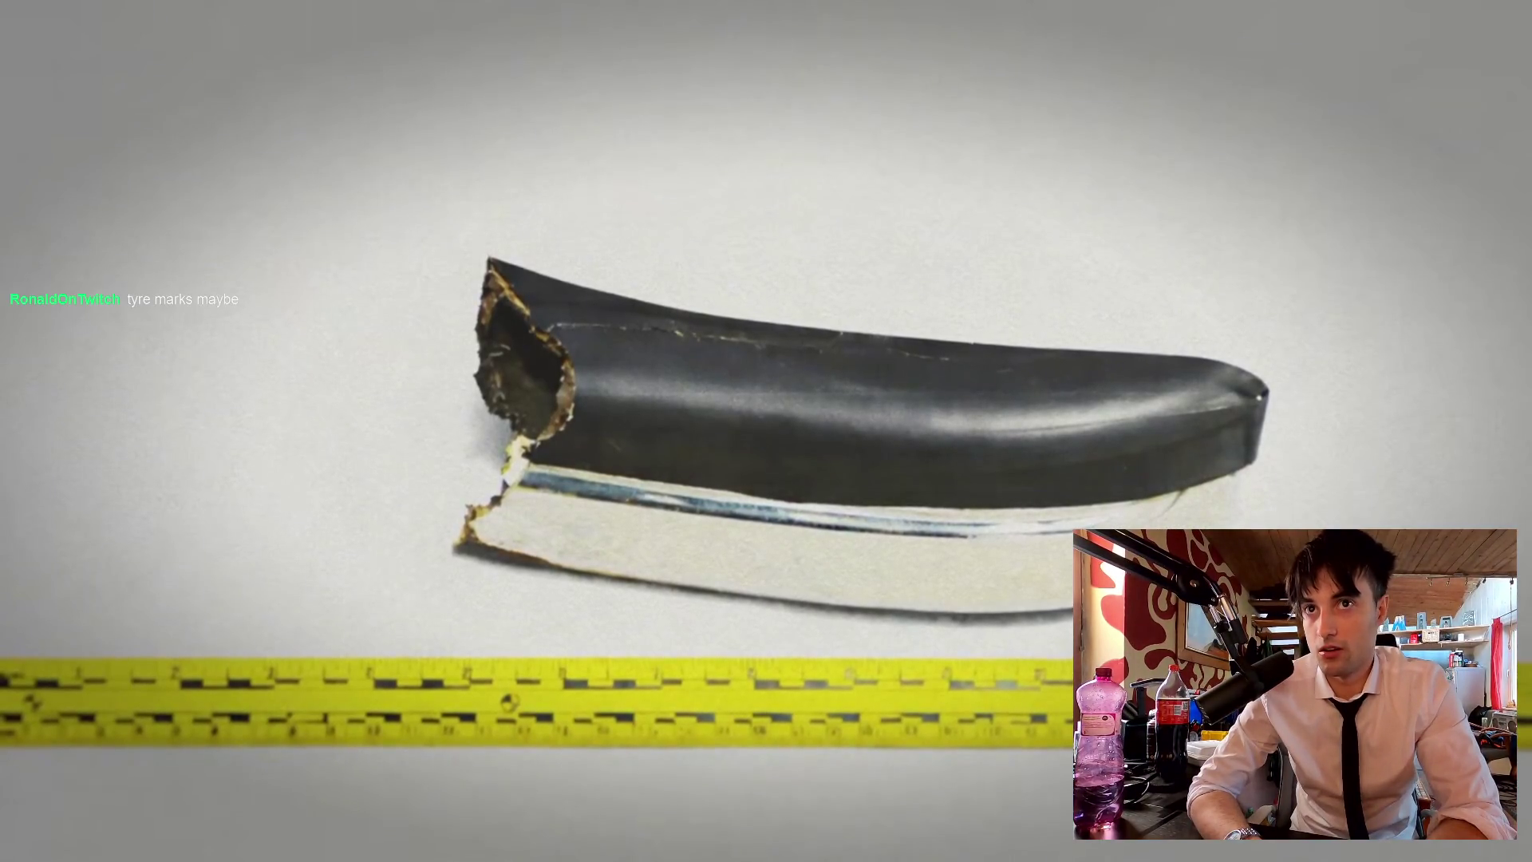
mouse_move(793, 582)
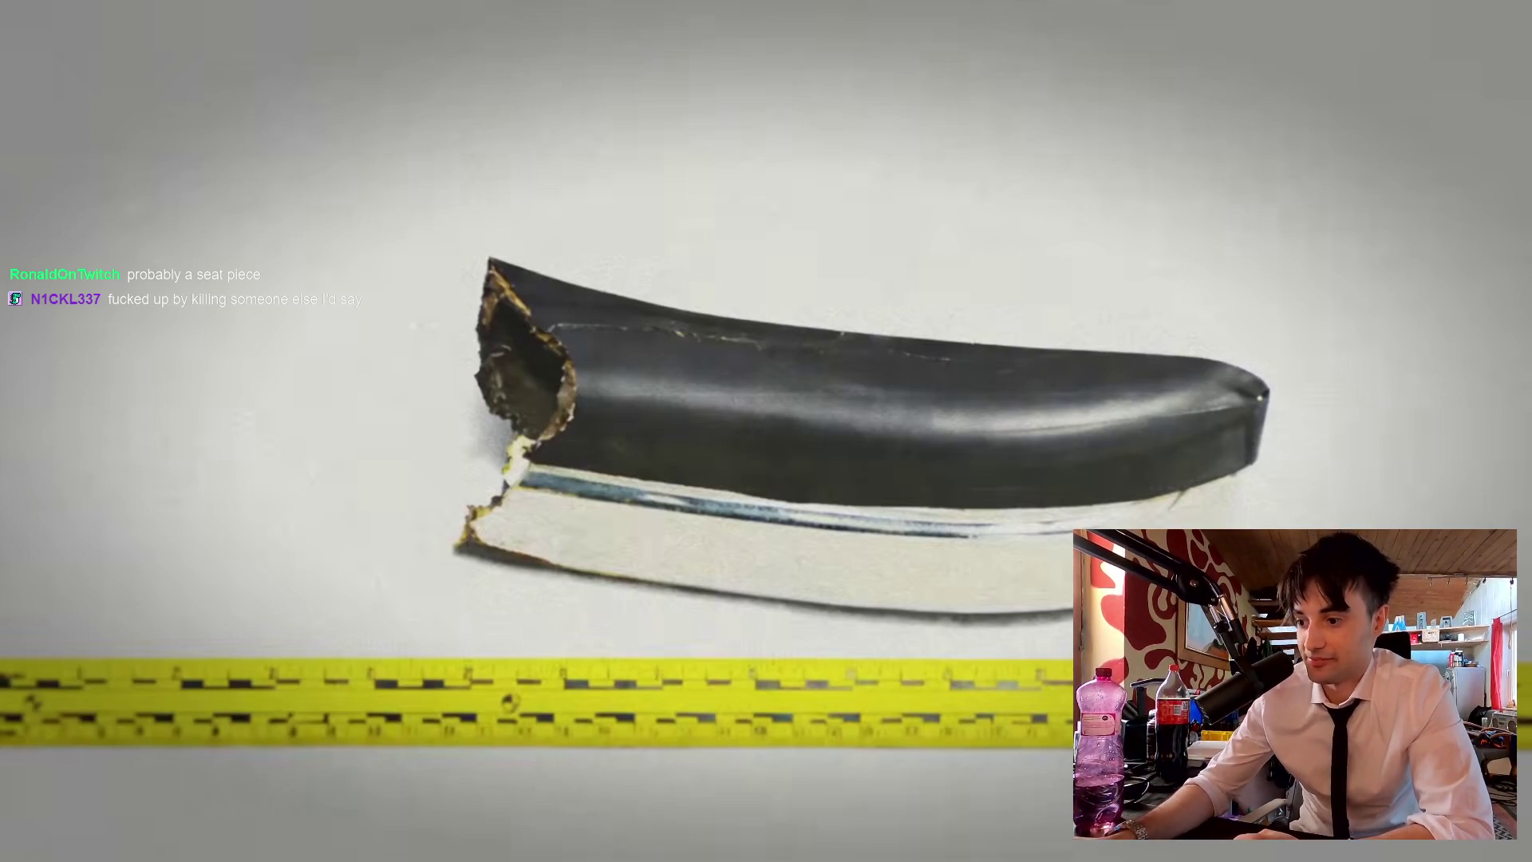
left_click(669, 381)
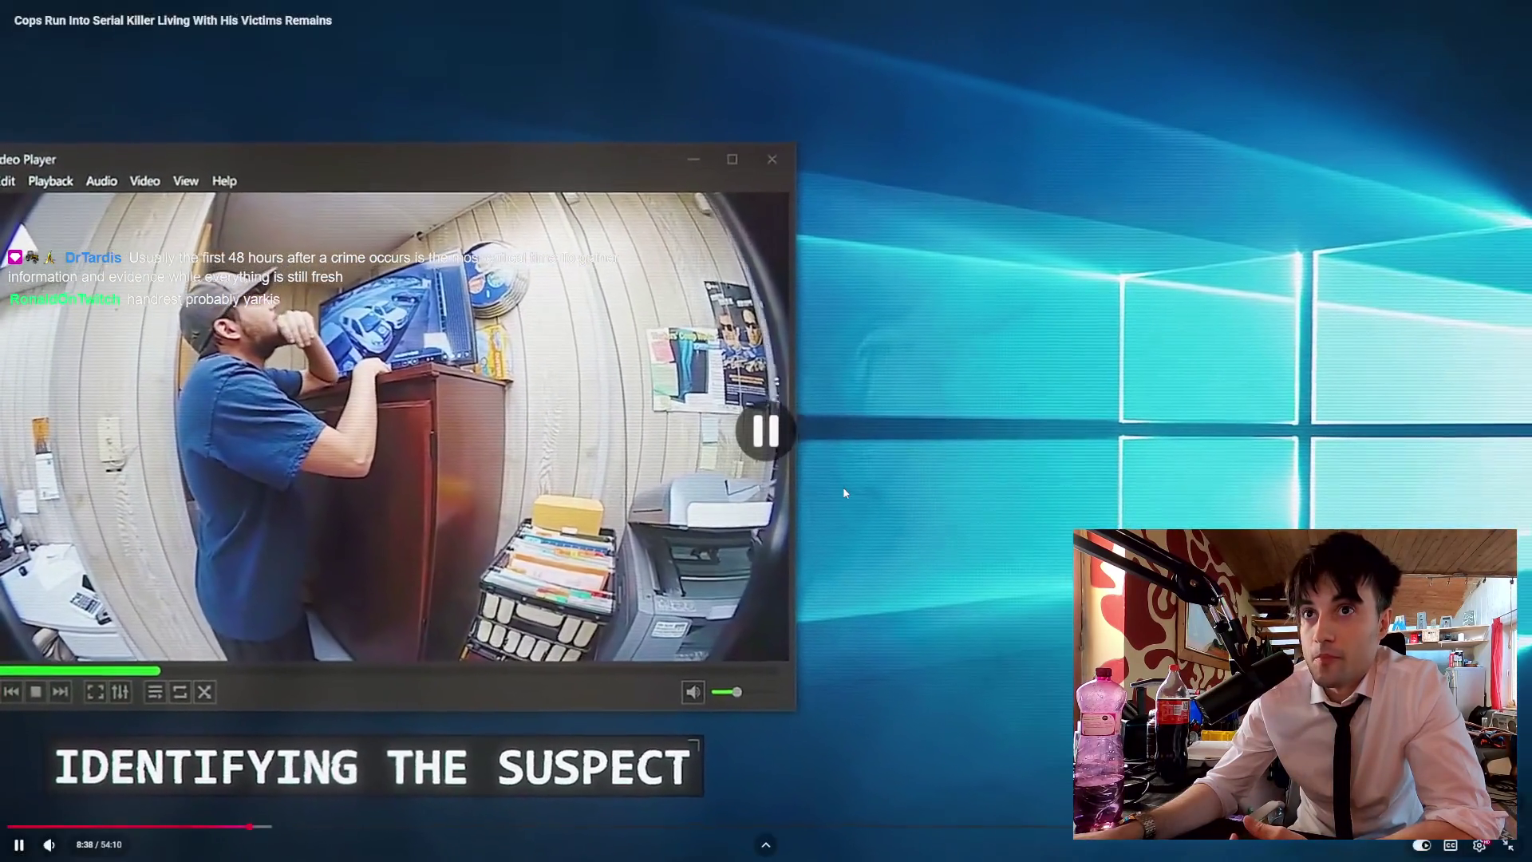
Step: Briefly pause and resume the documentary, letting it run through the Dodge conversion van surveillance clip
left_click(842, 492)
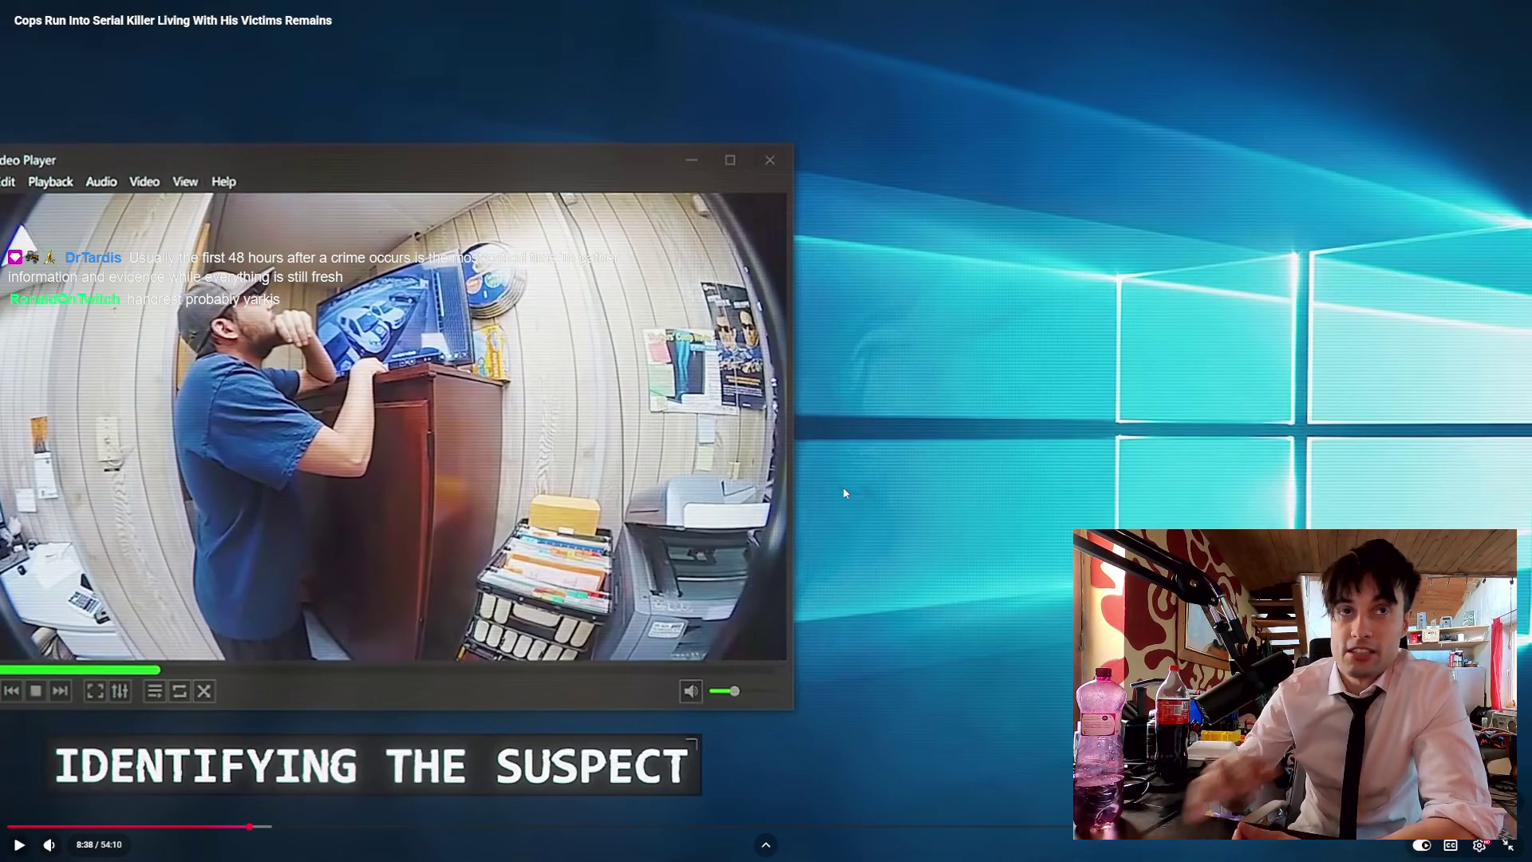
left_click(706, 391)
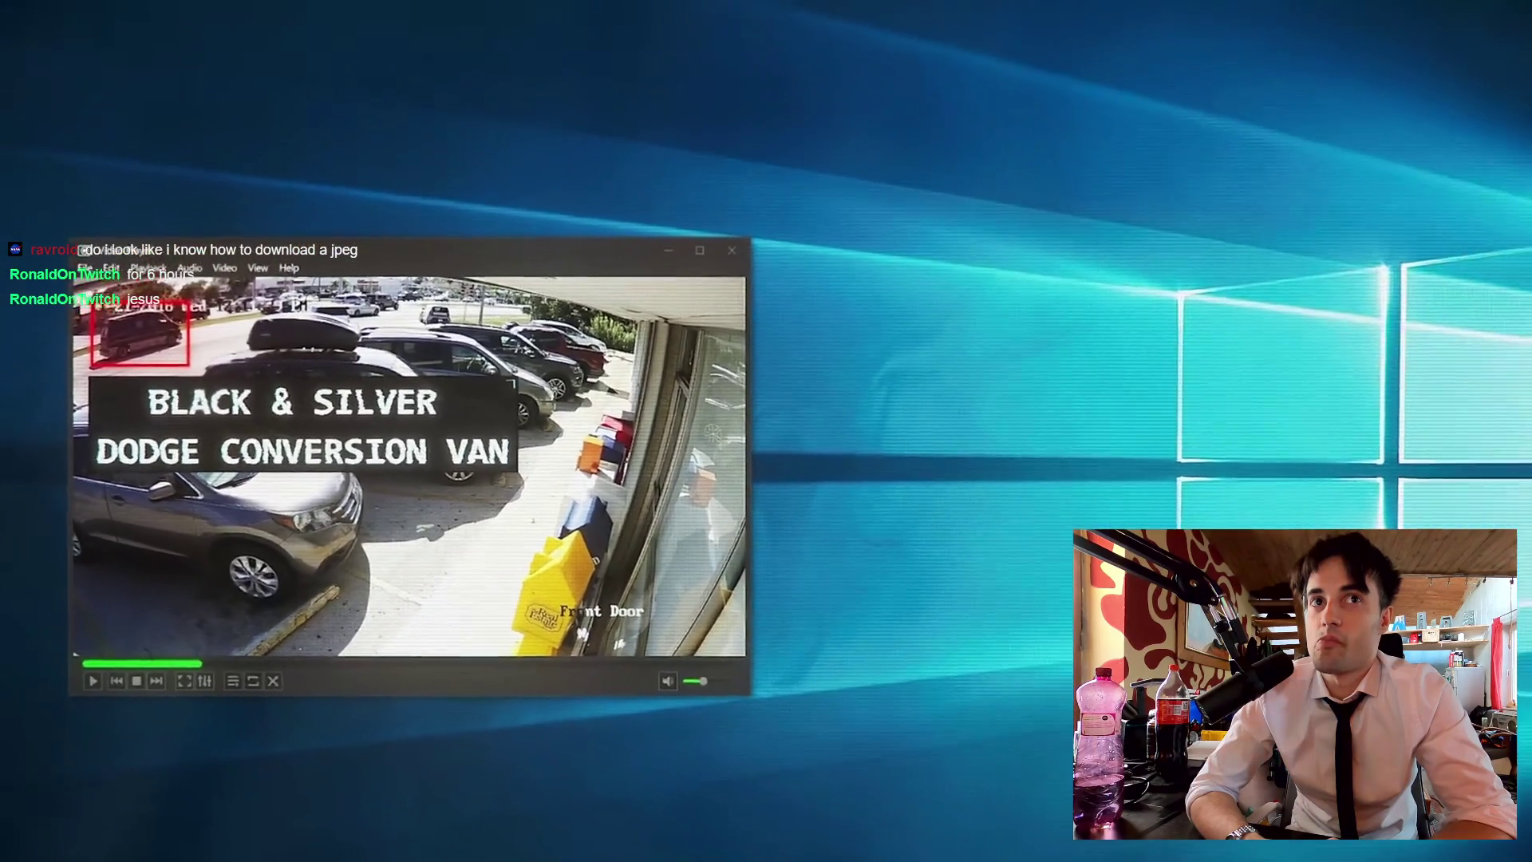
type("******")
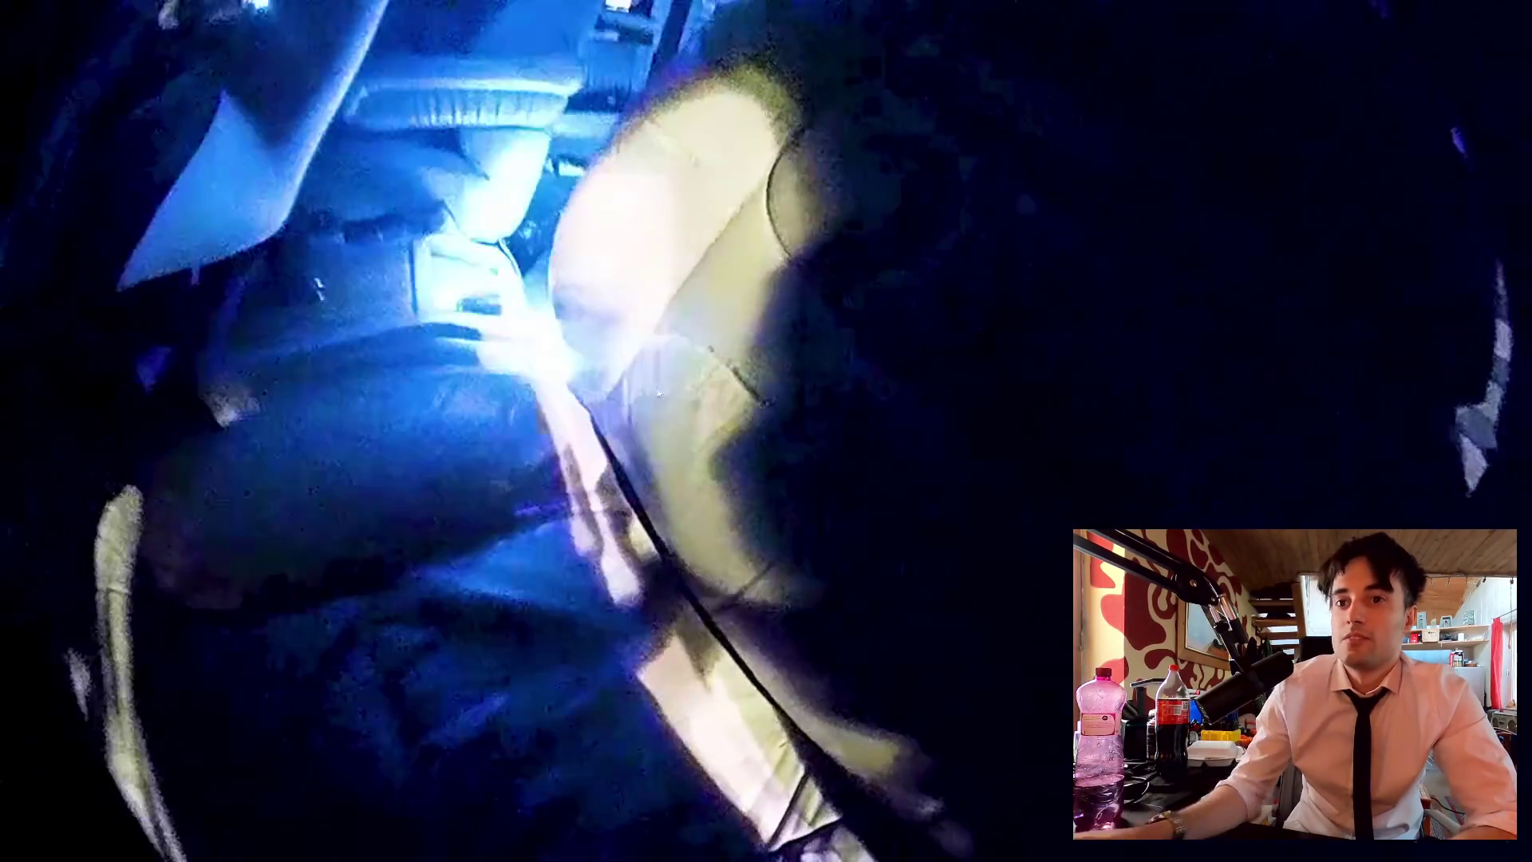
mouse_move(582, 320)
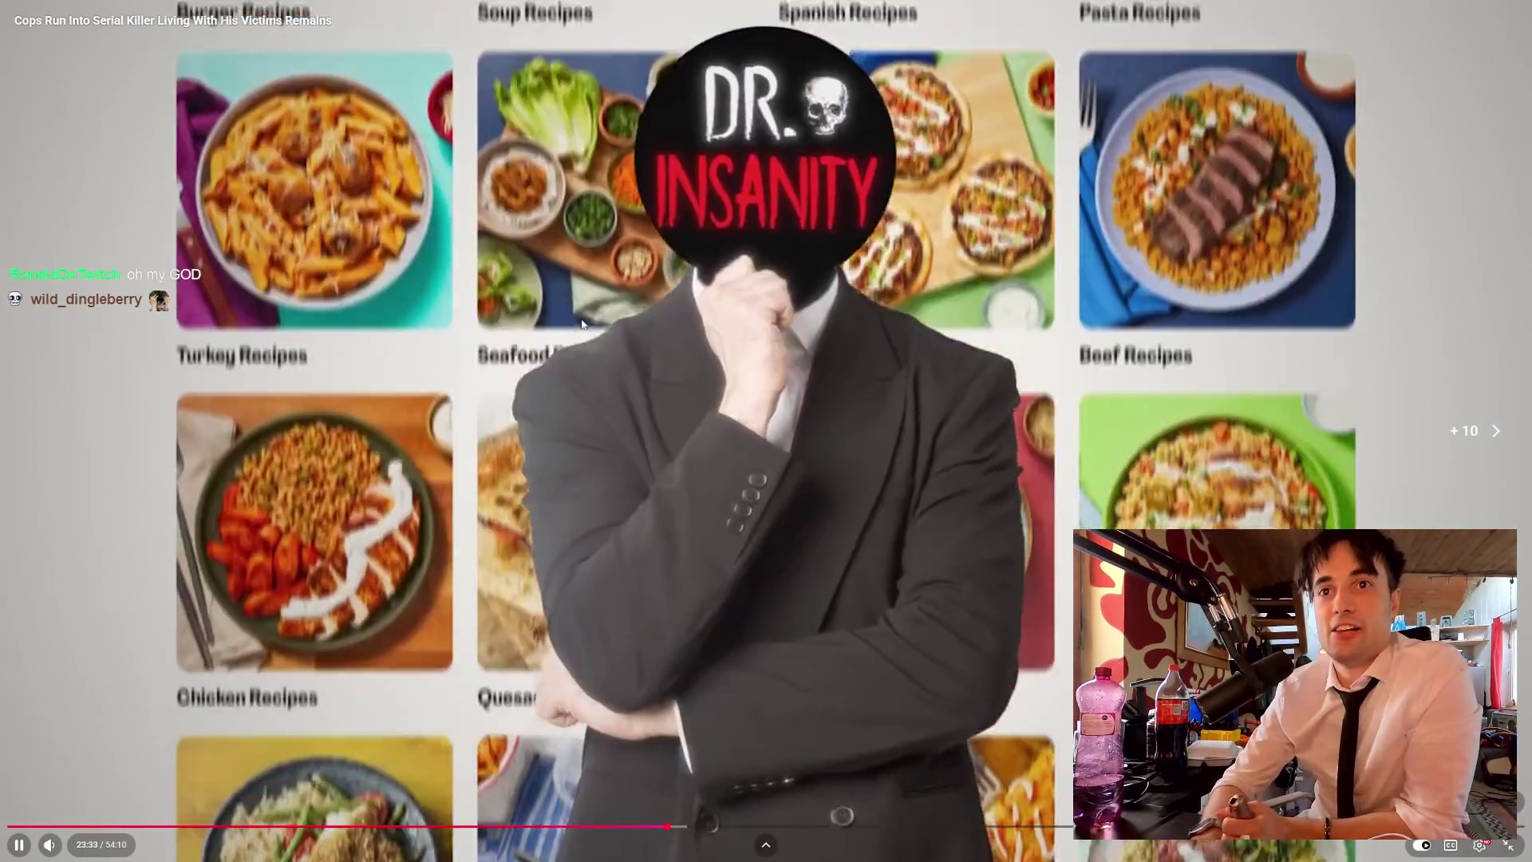
key("Right")
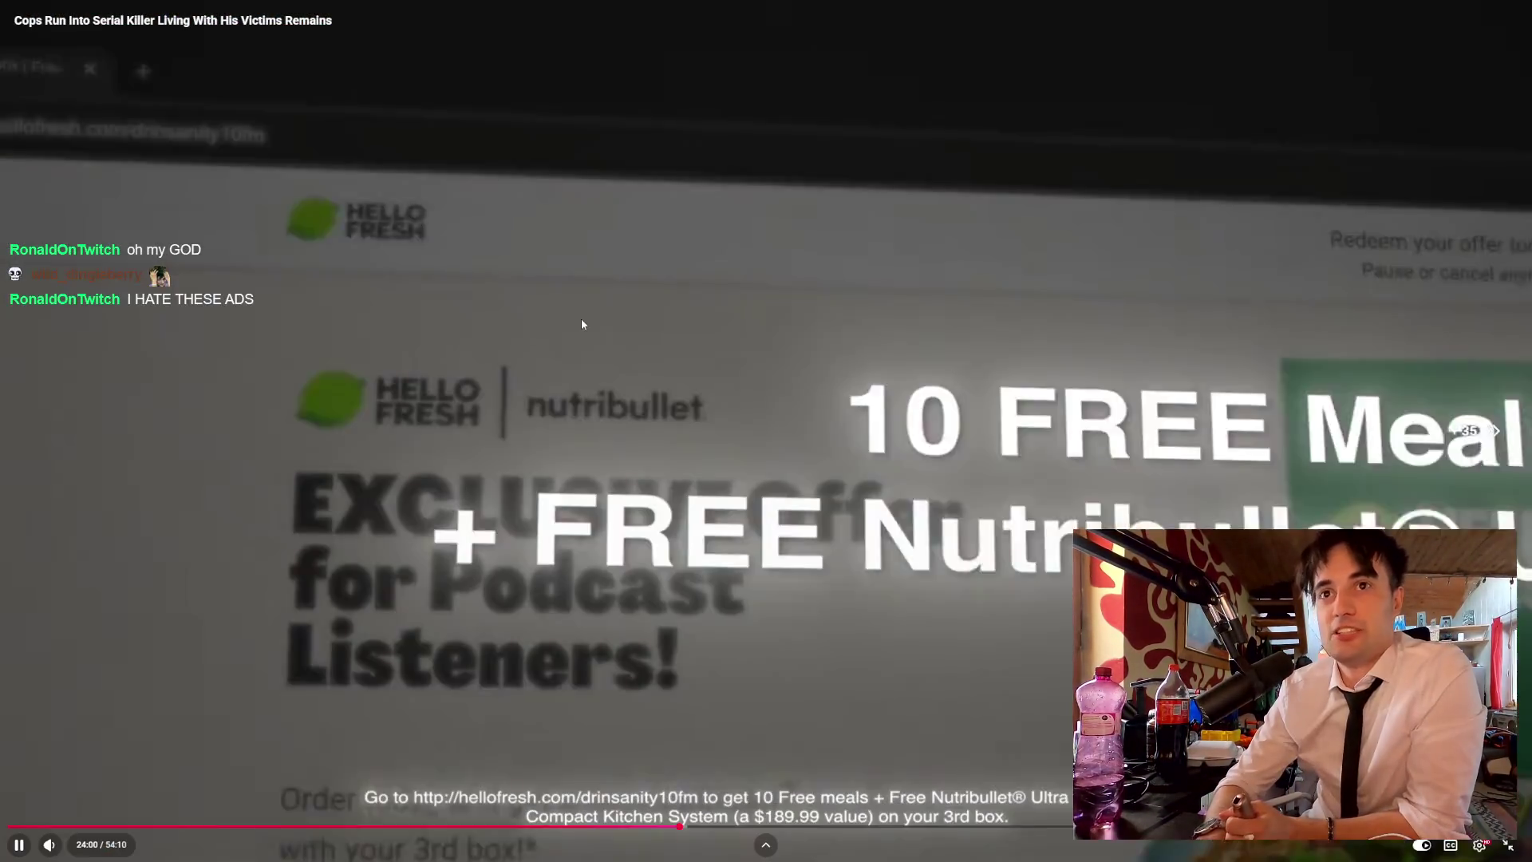
Step: Skip ahead past the sponsor ad, rewind a few seconds, and pause at 24:09
key("Right")
key("Right")
key("Right")
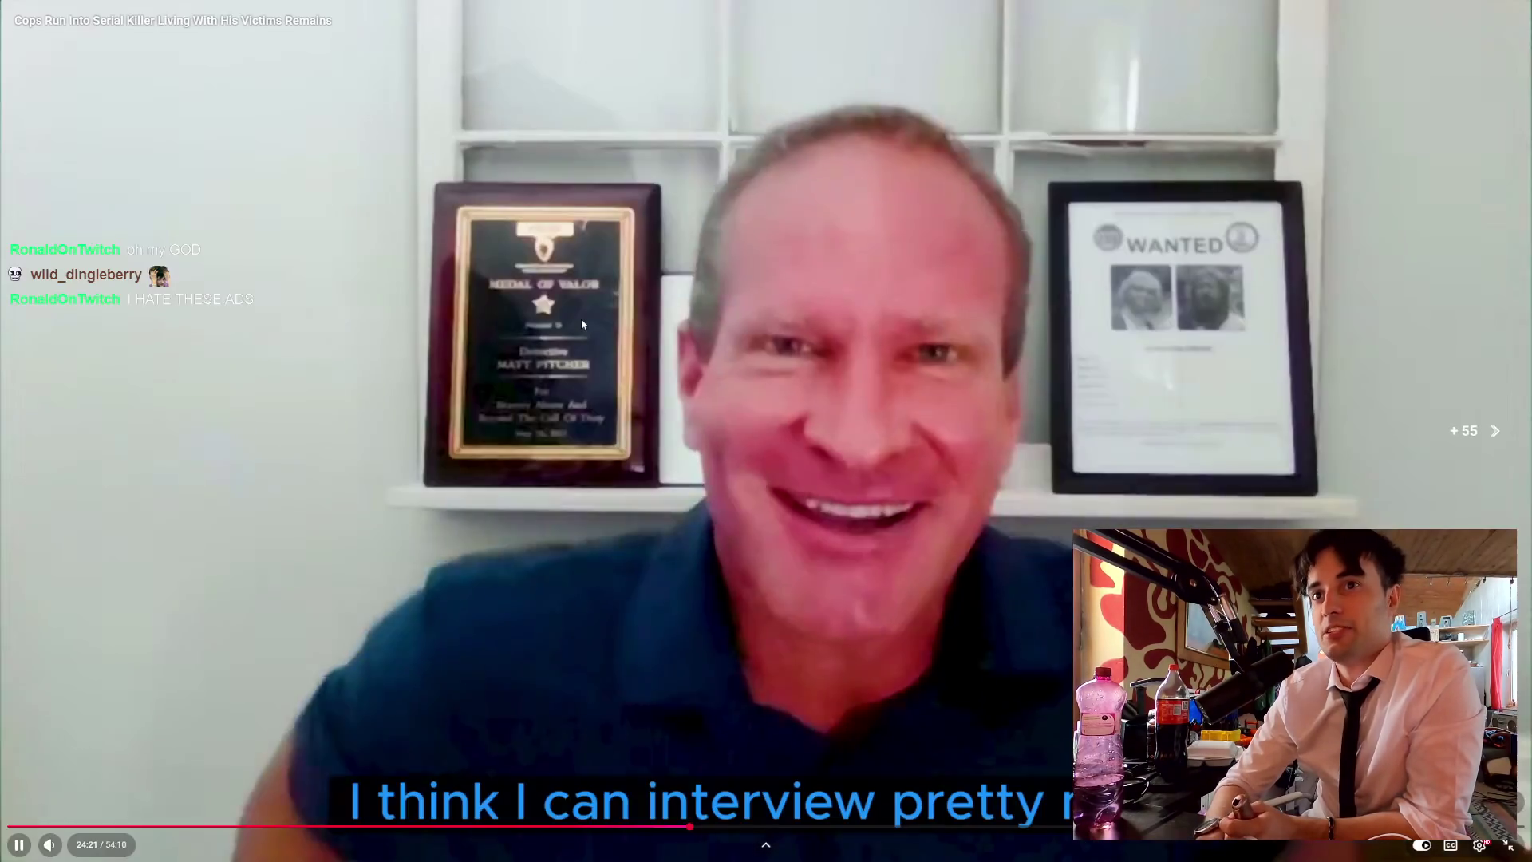
key("Left")
key("Left")
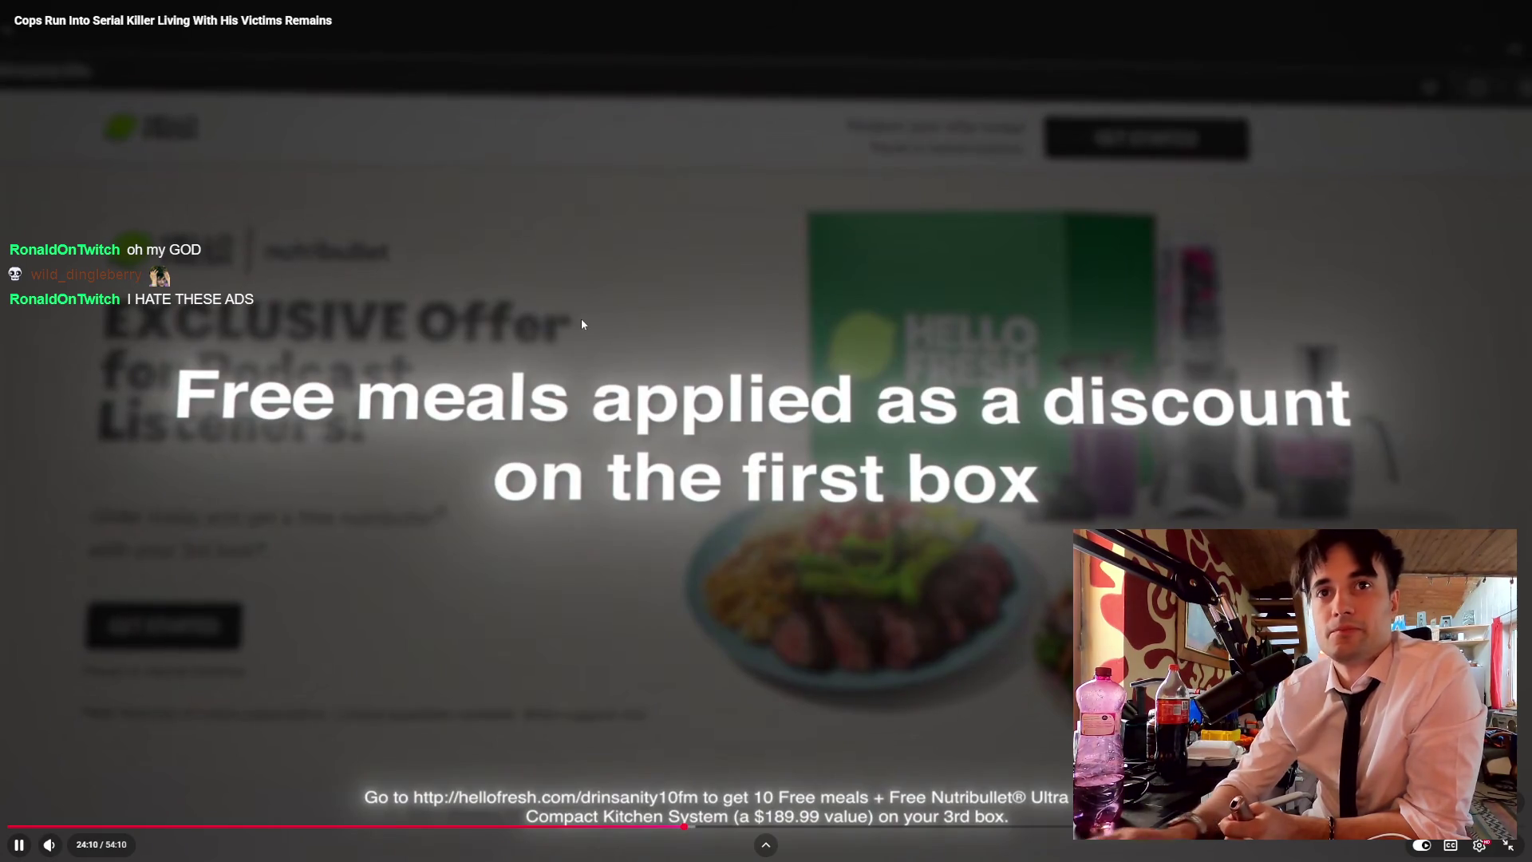
key("Left")
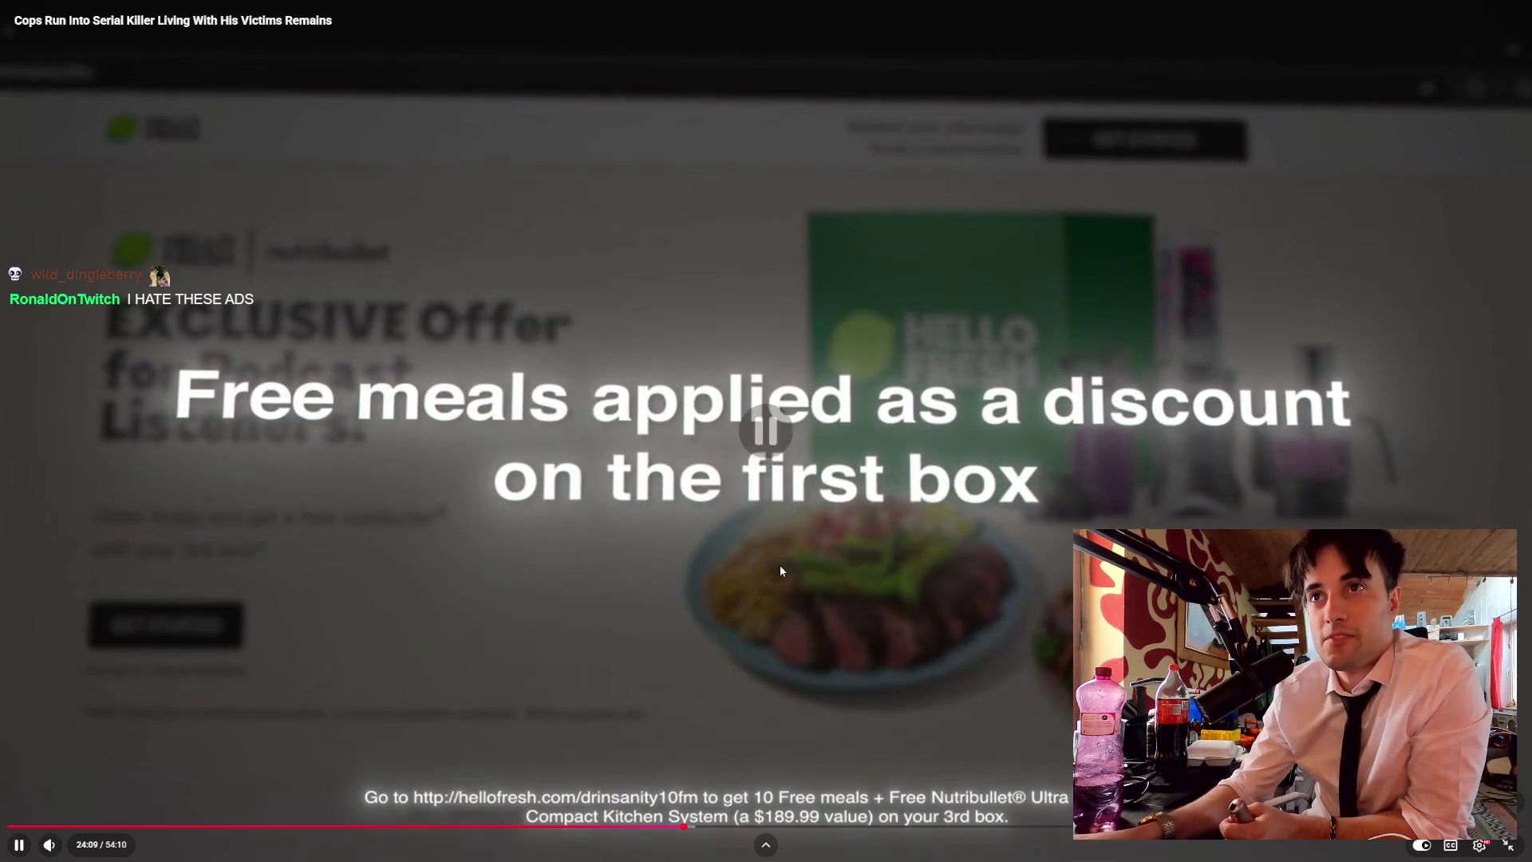
left_click(779, 565)
Step: Exit fullscreen and expand the full video description, then scroll back up to the player
left_click(1520, 846)
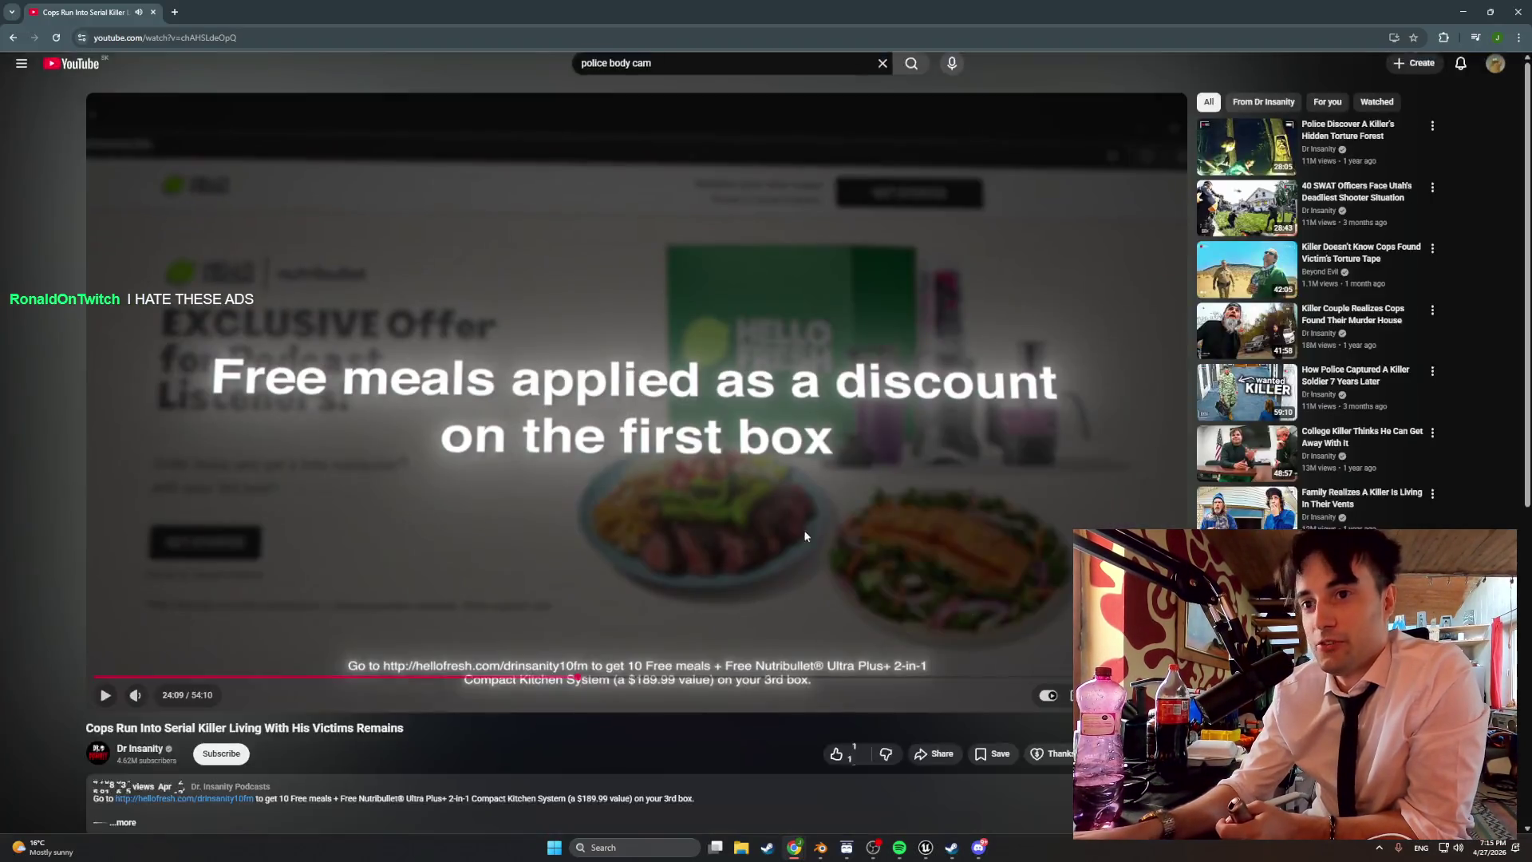
left_click(125, 702)
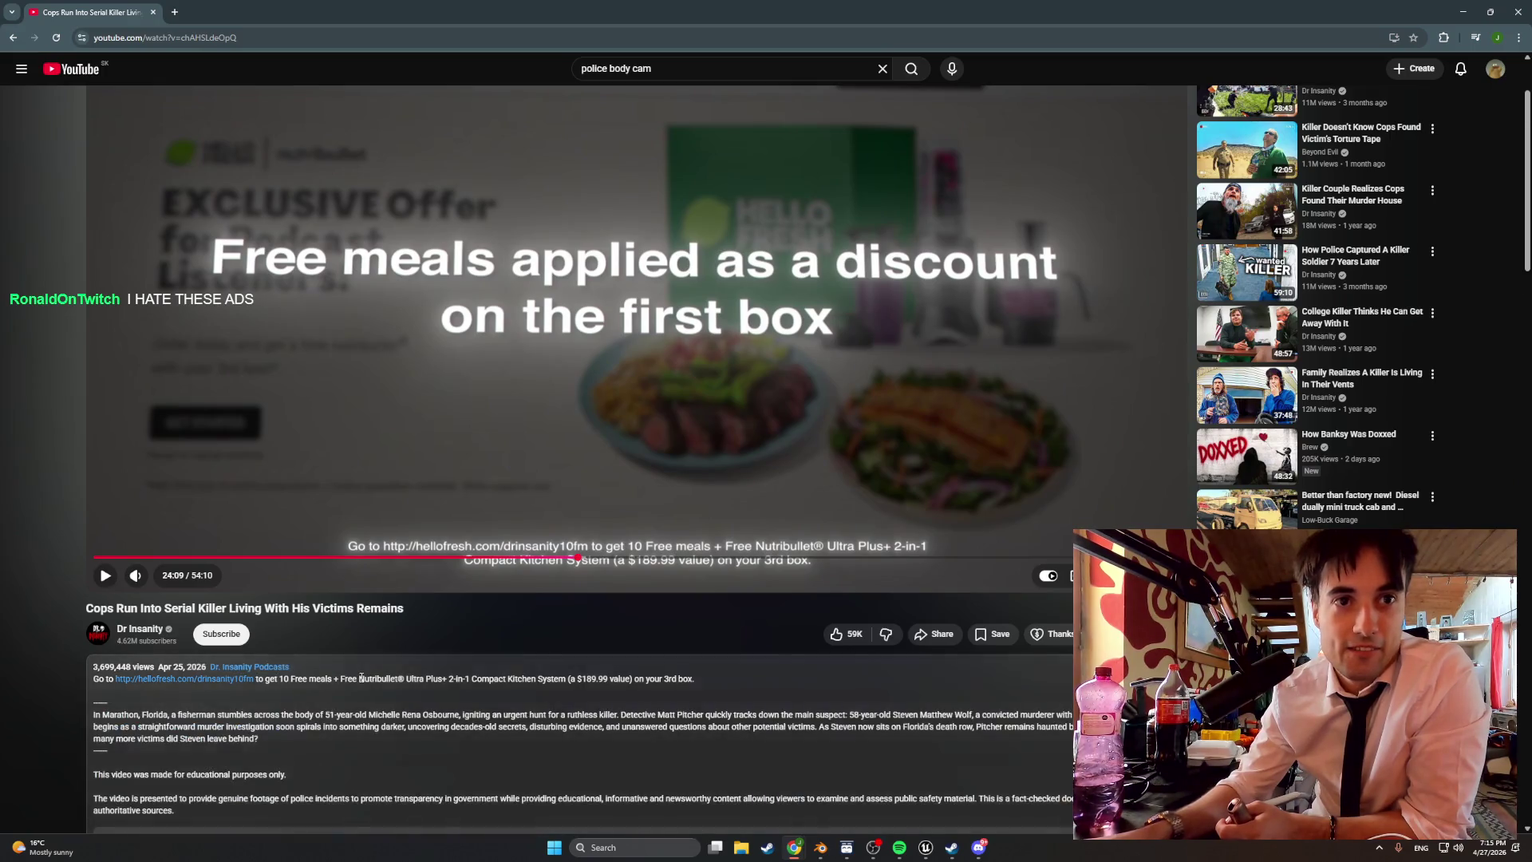
scroll(362, 674, "down", 4)
scroll(364, 681, "down", 1)
scroll(363, 680, "up", 2)
scroll(364, 681, "up", 4)
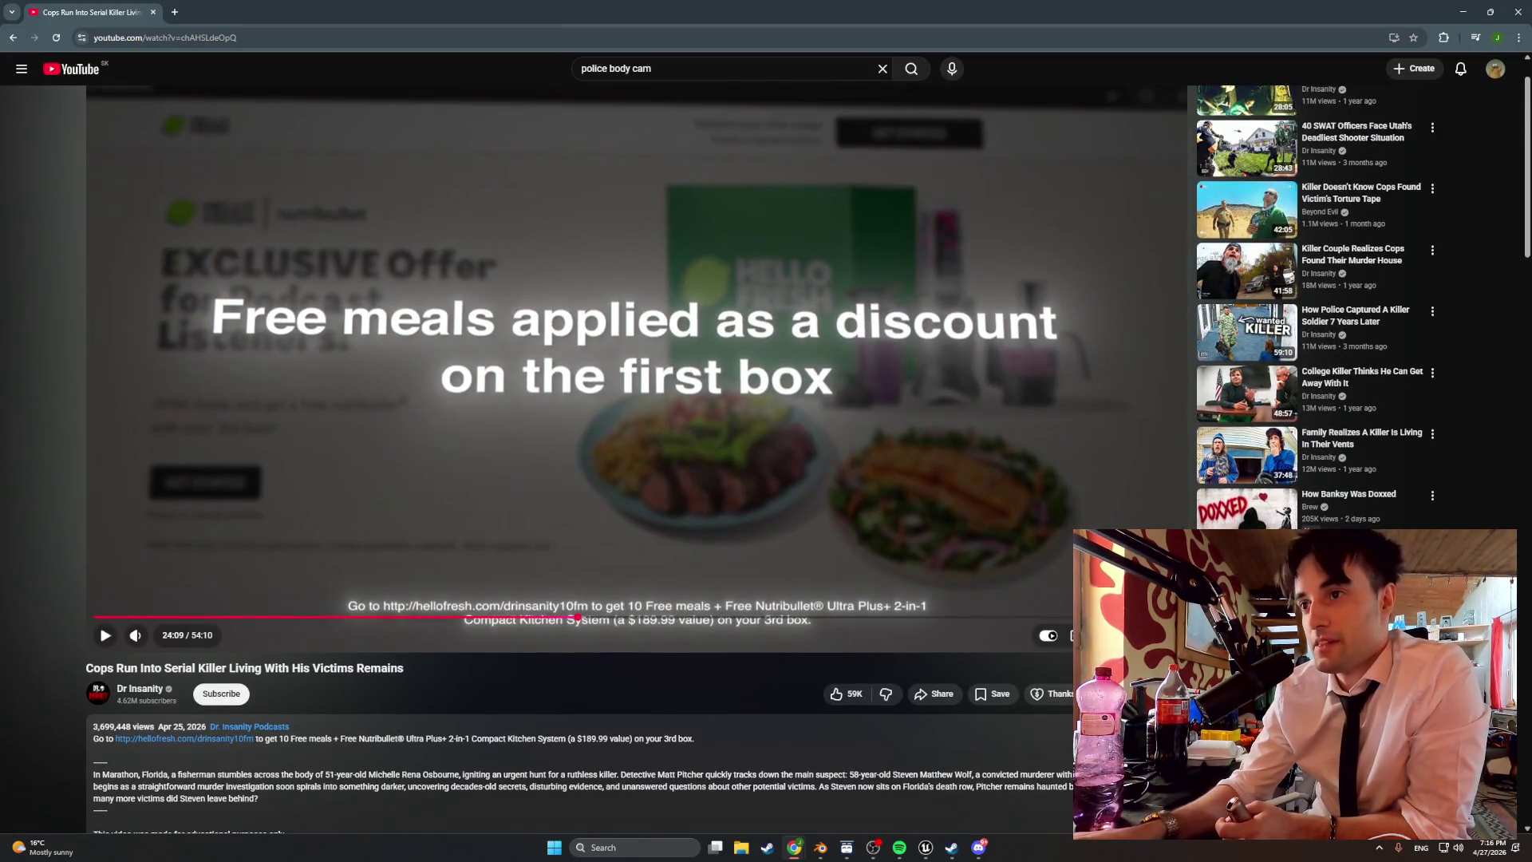
Step: Return the documentary to fullscreen and let it play on to 24:32
double_click(743, 429)
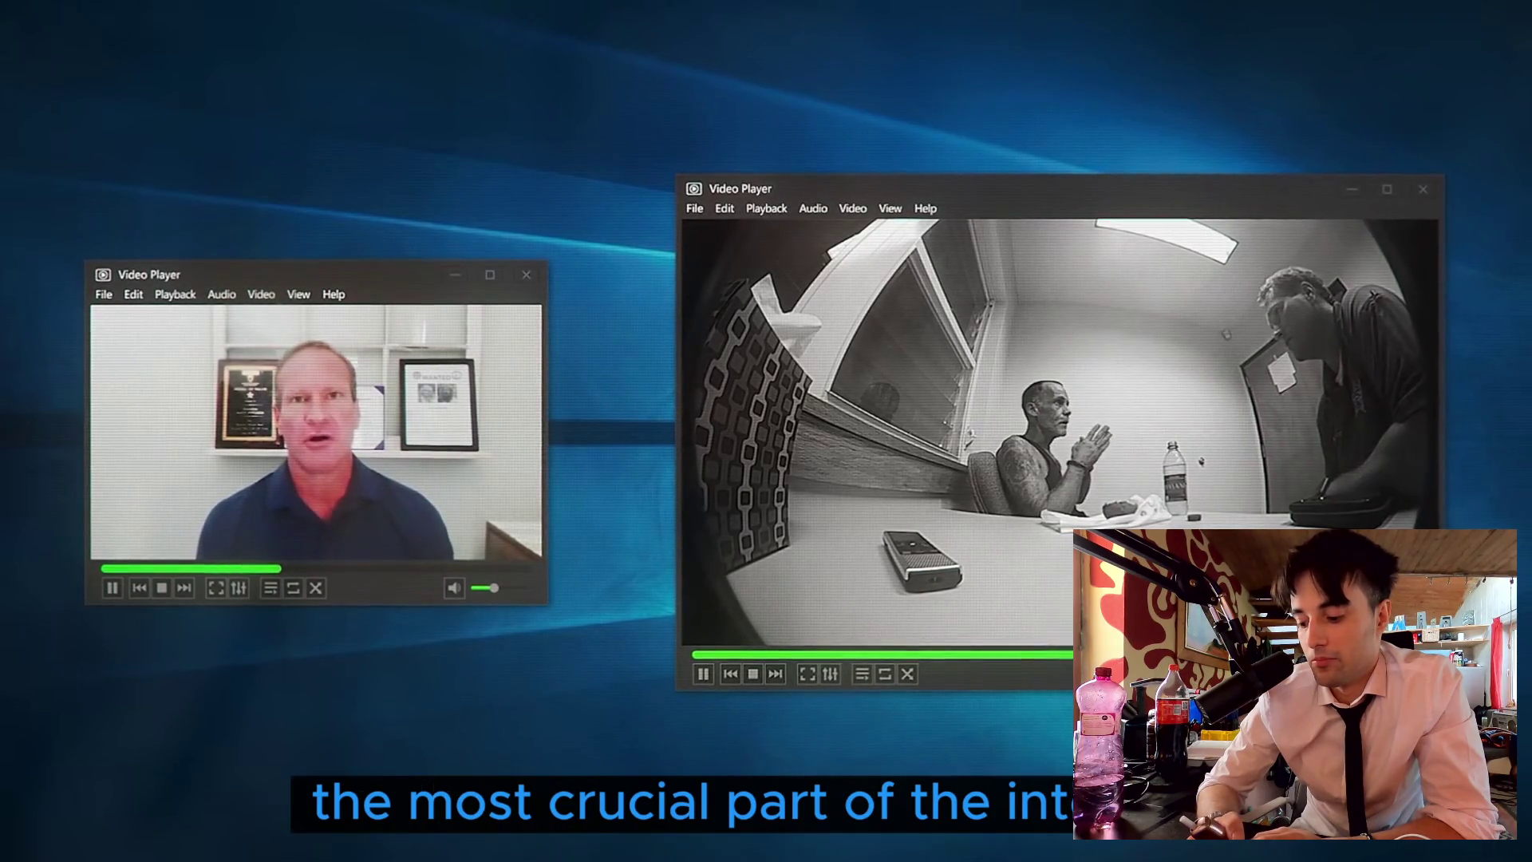
mouse_move(611, 394)
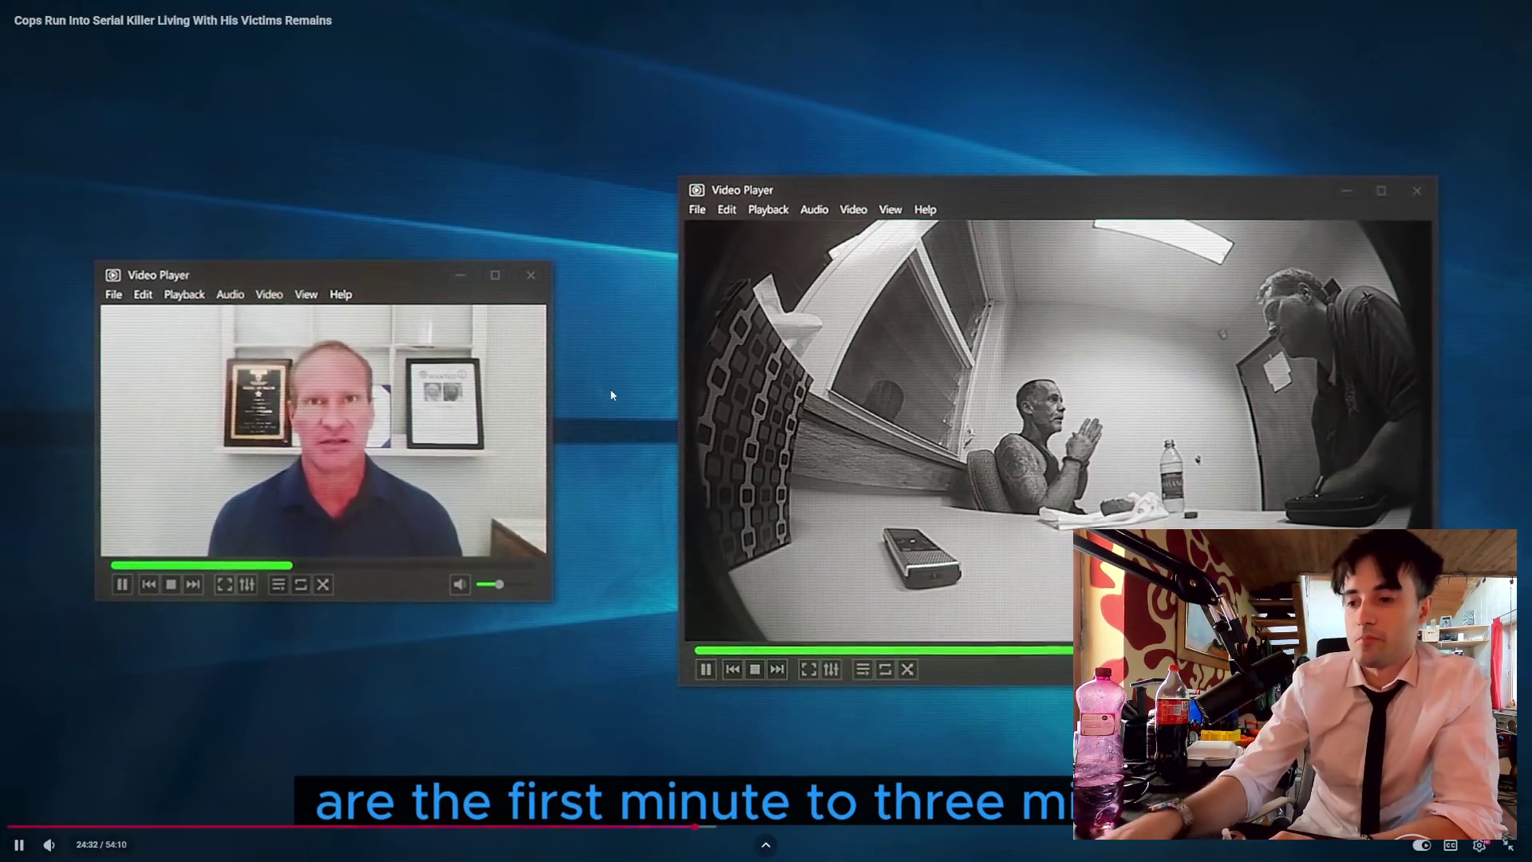
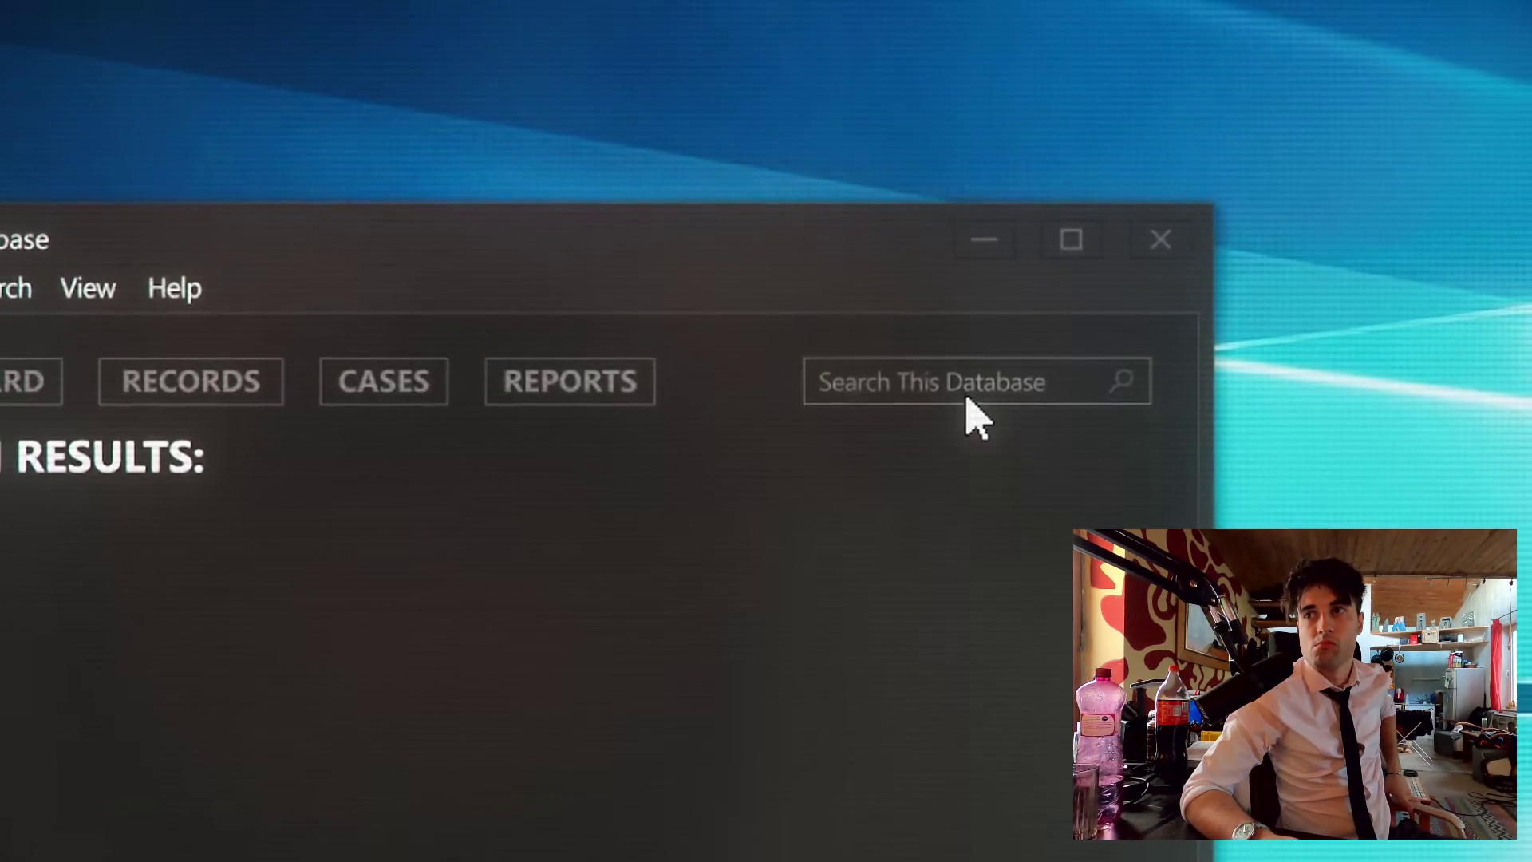
Step: Search the database for the person's name and select the first Known Info line
type("Terry")
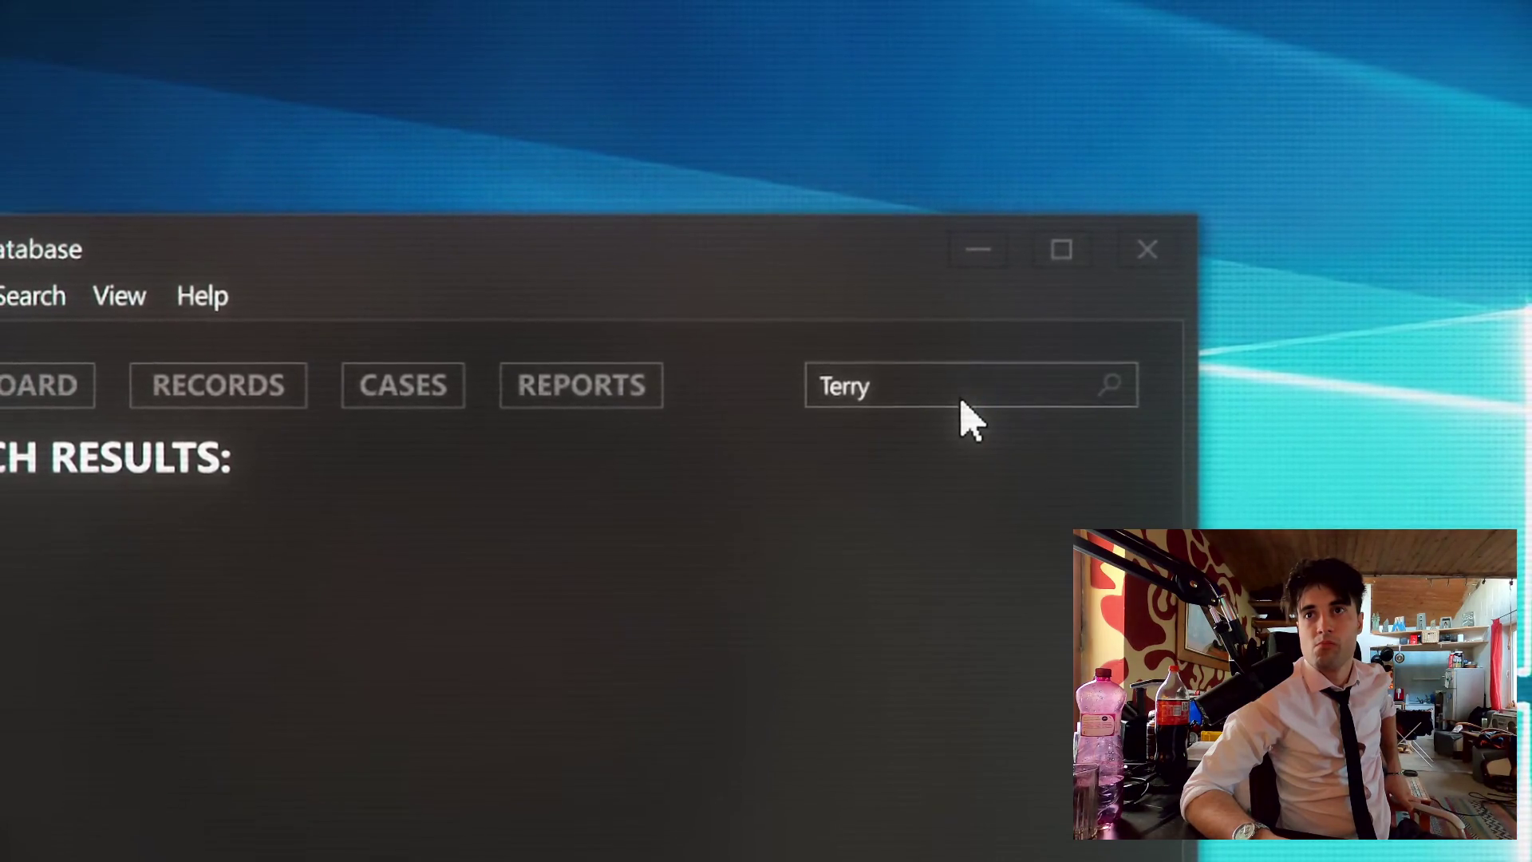
key("Return")
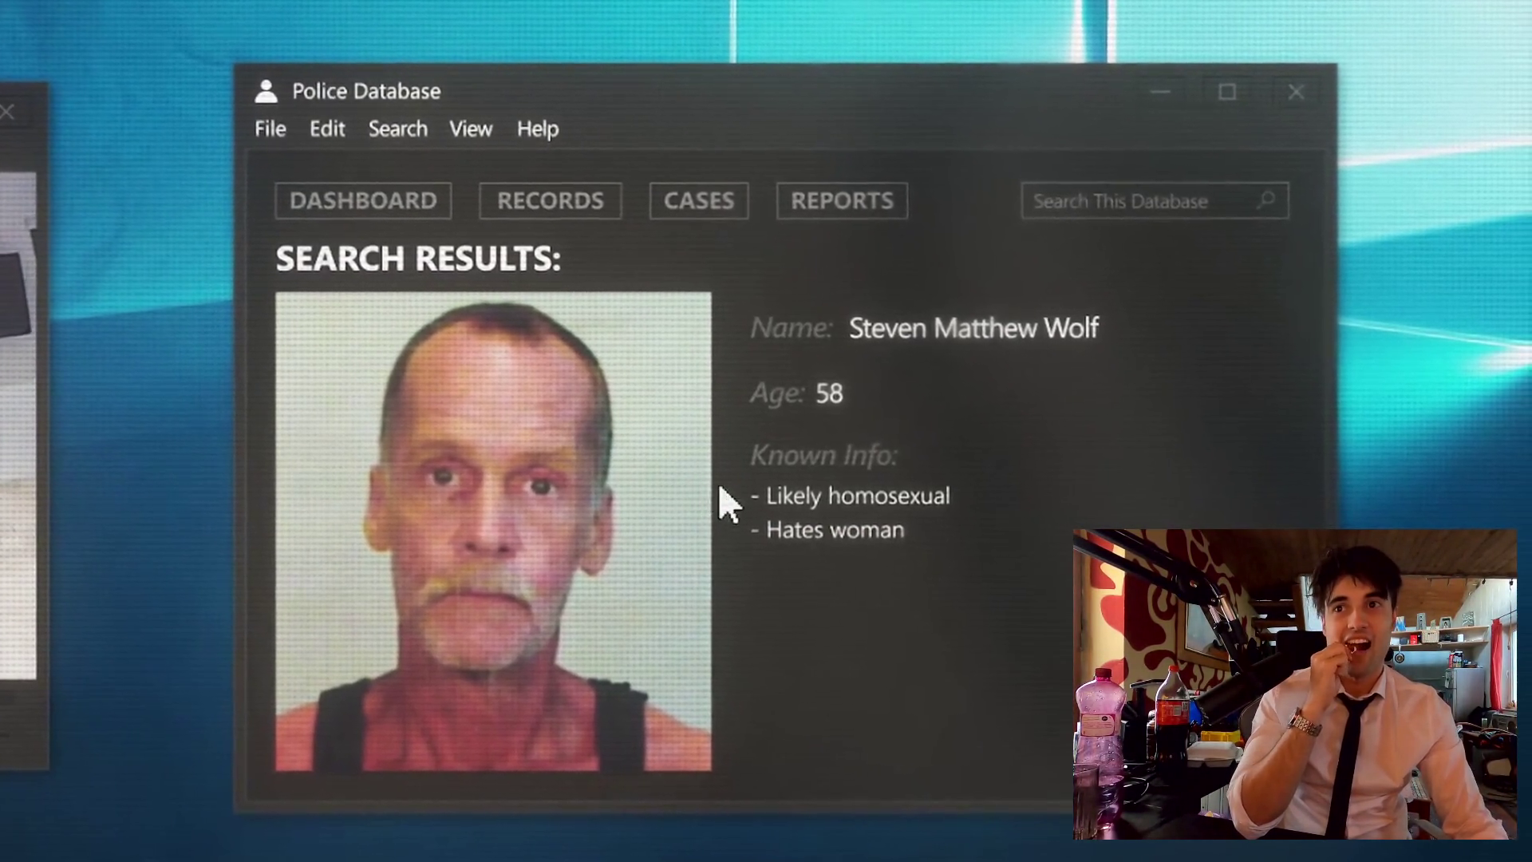
left_click_drag(755, 491, 952, 494)
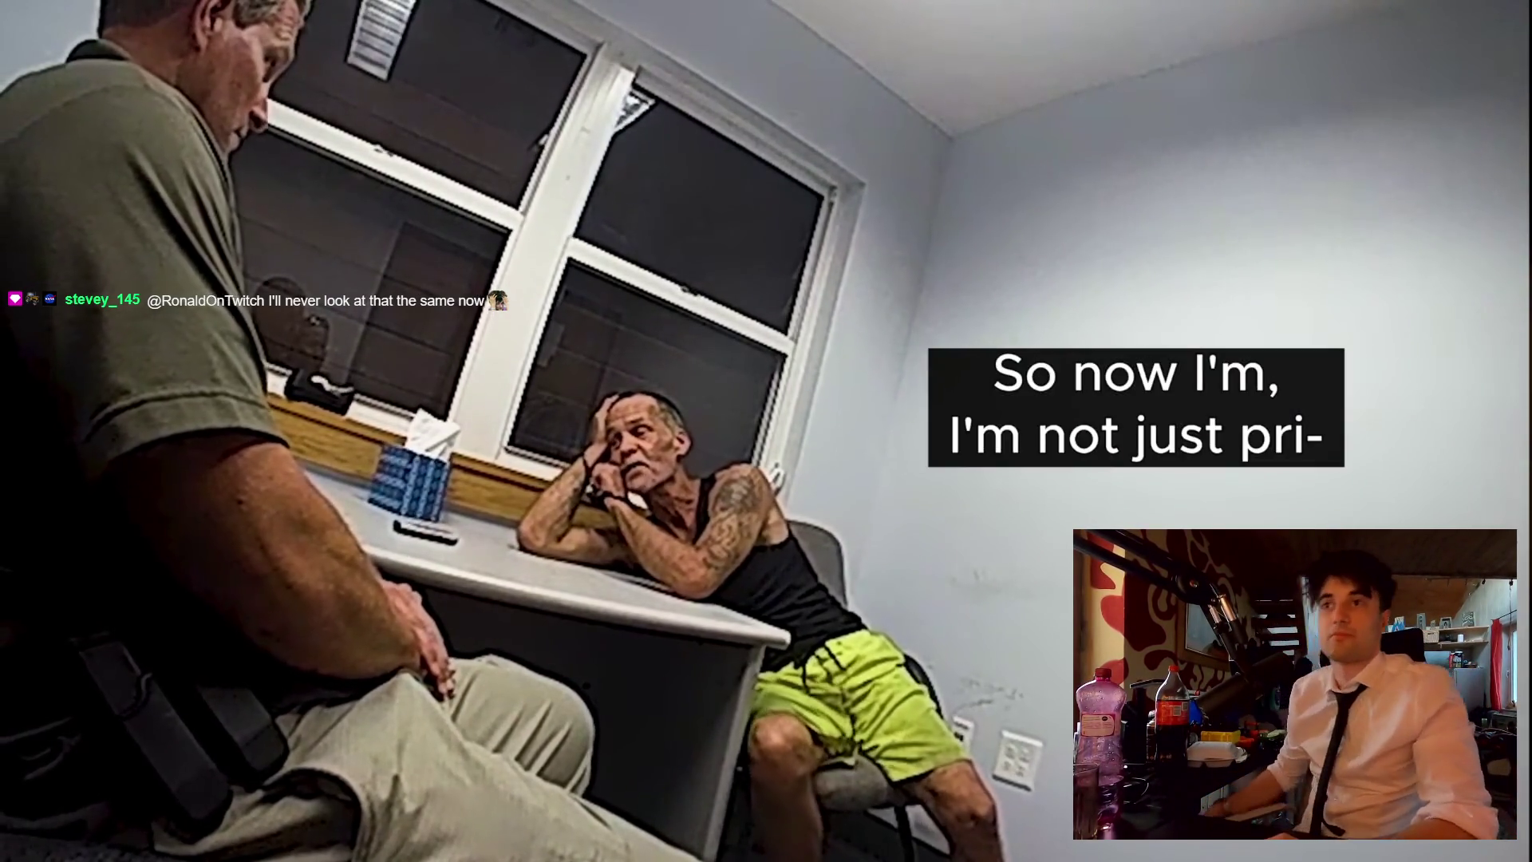
Step: Play the police video in fullscreen
double_click(619, 290)
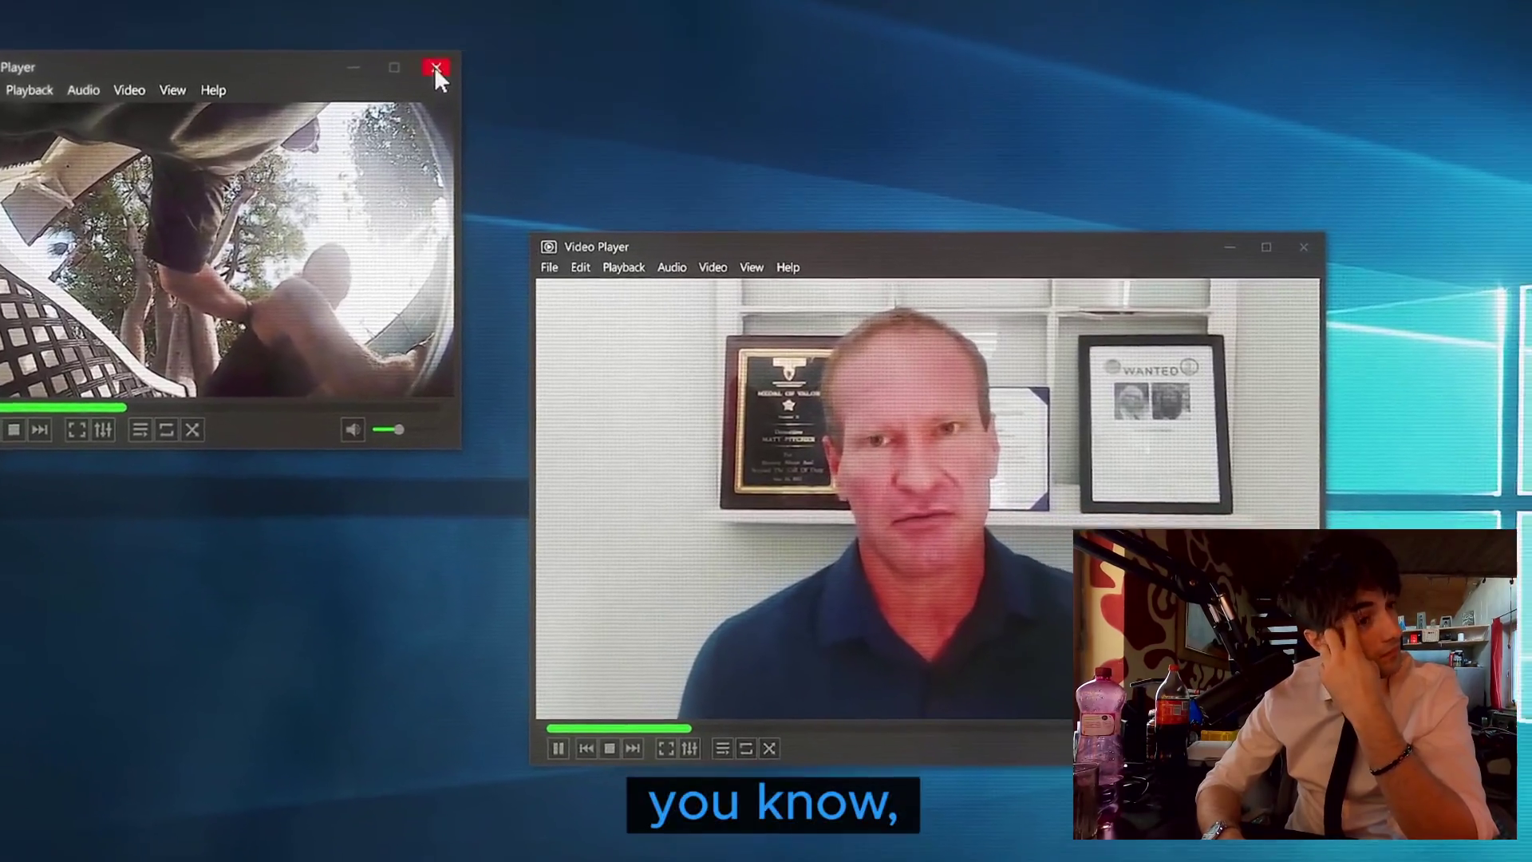
left_click(436, 69)
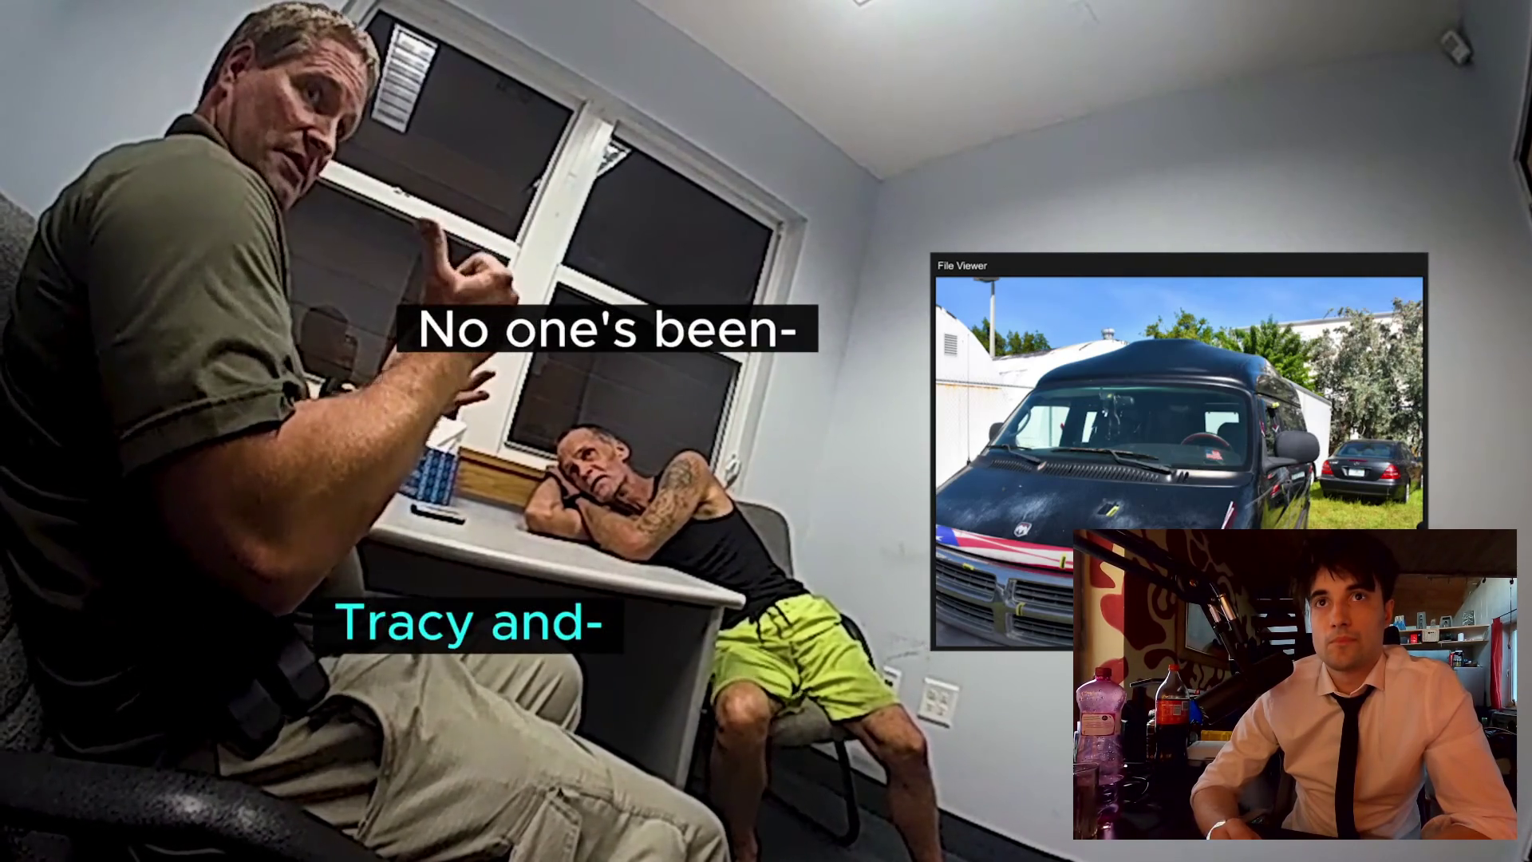
mouse_move(631, 306)
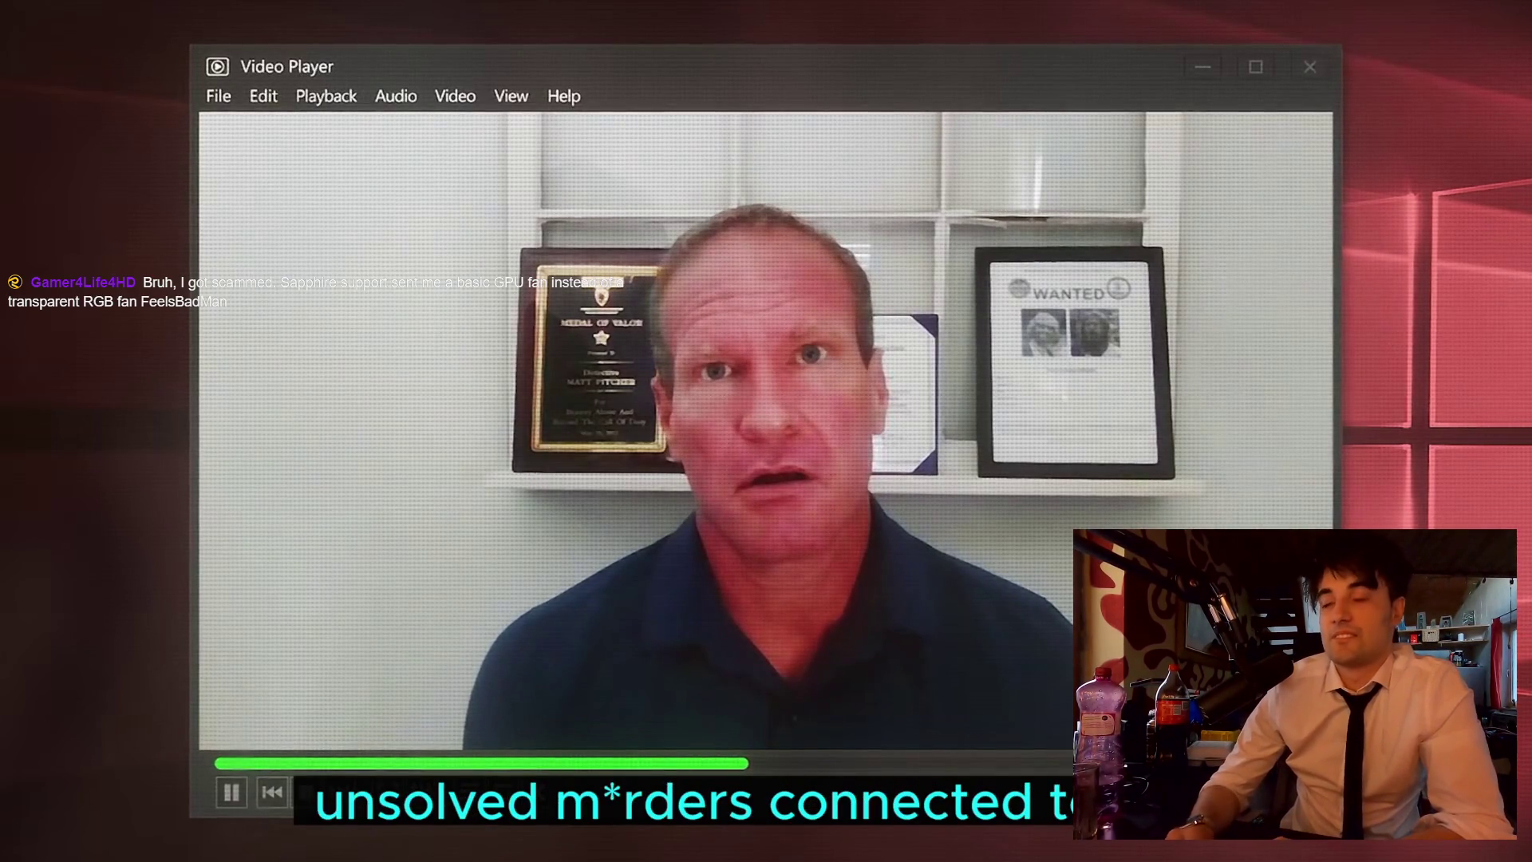
mouse_move(873, 230)
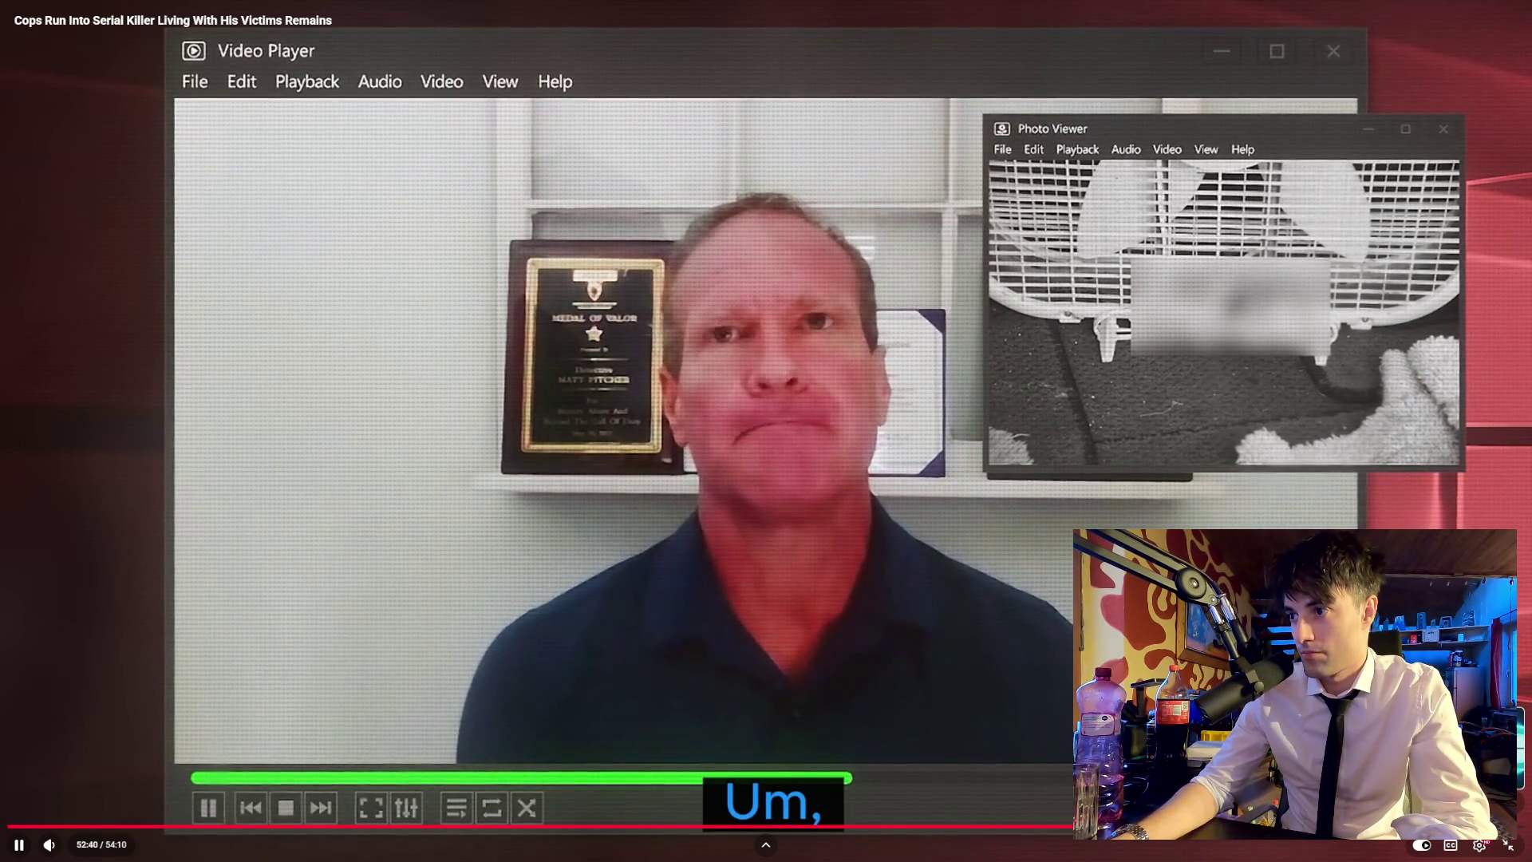
Step: Skip through the video to the detective's interview and the bodycam footage
key("l")
key("l")
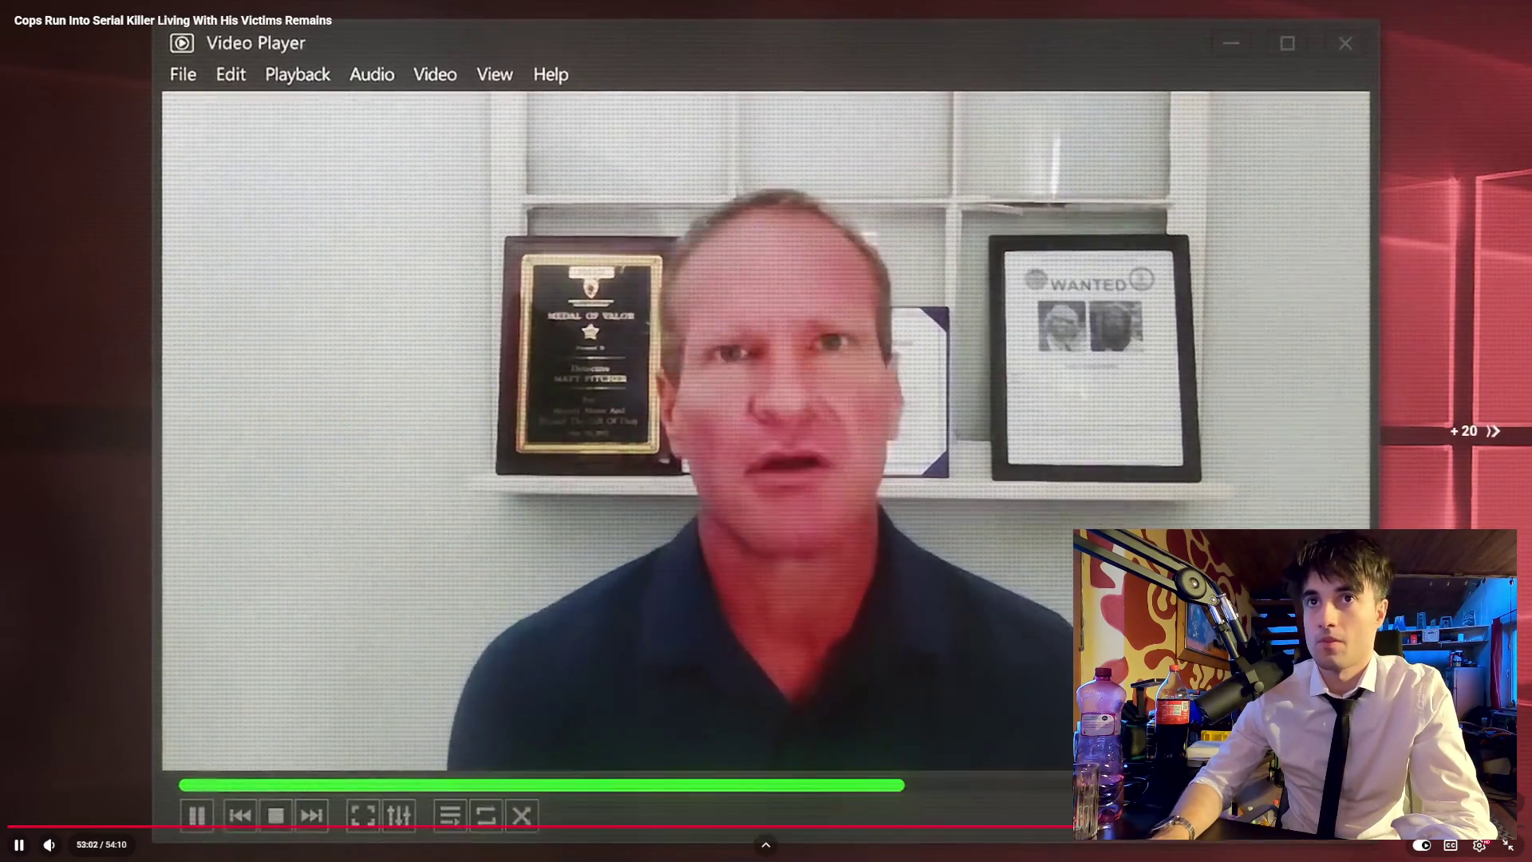
key("l")
key("Left")
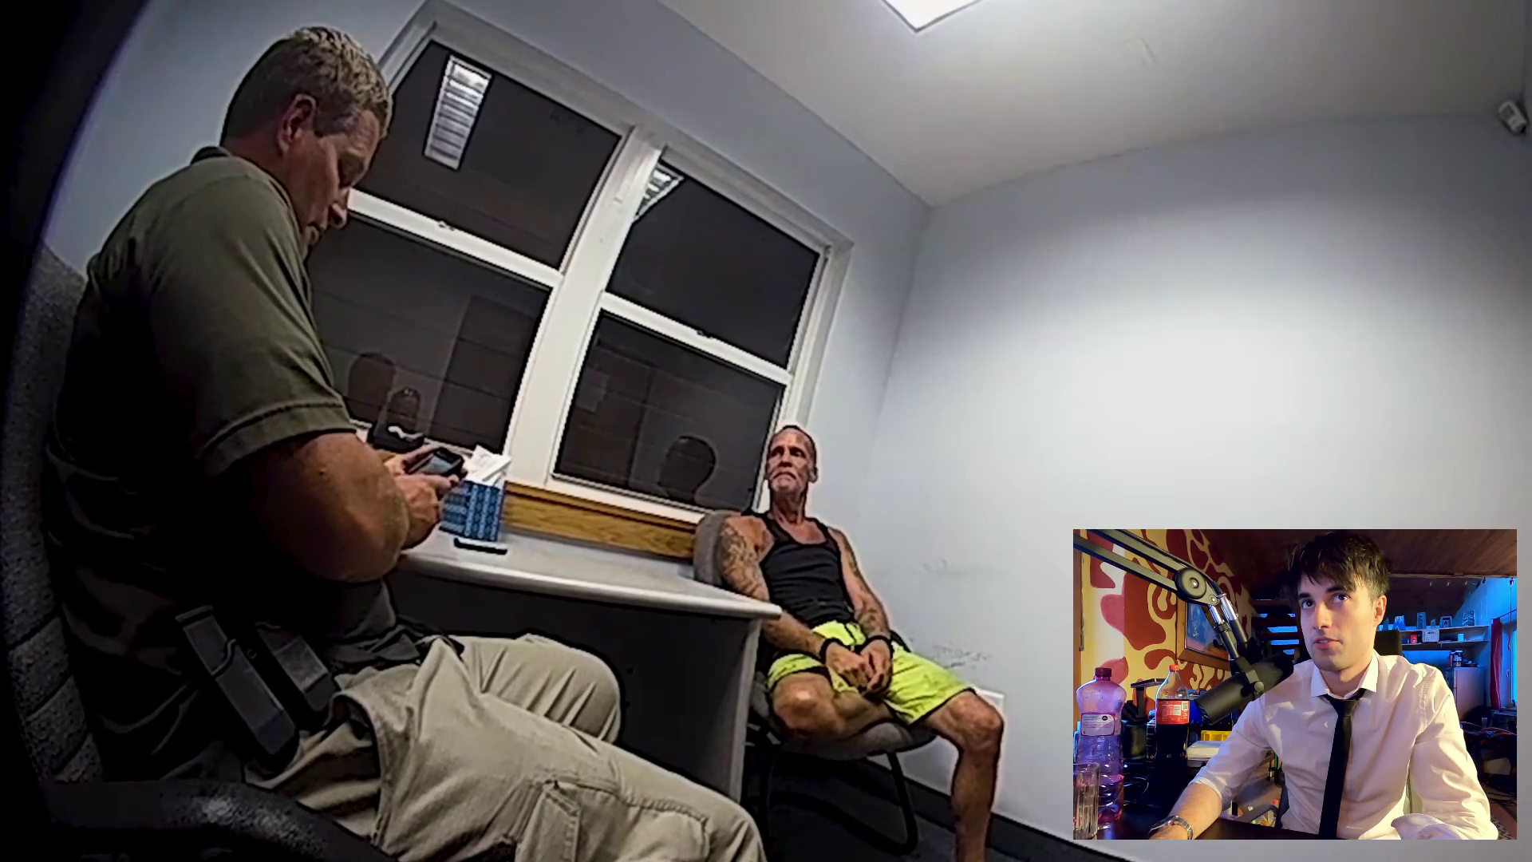
key("Right")
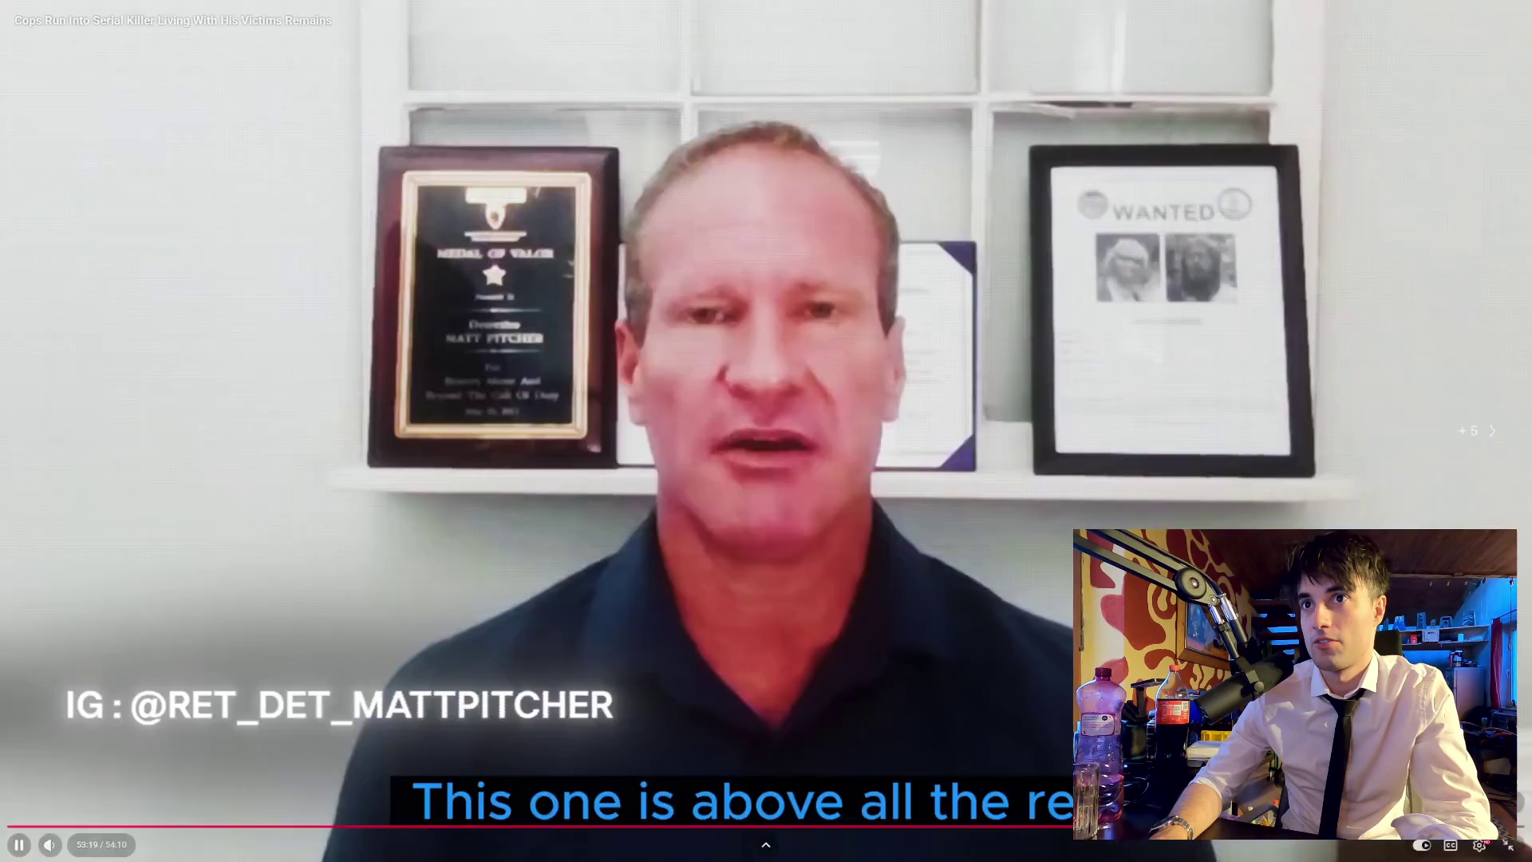
key("Right")
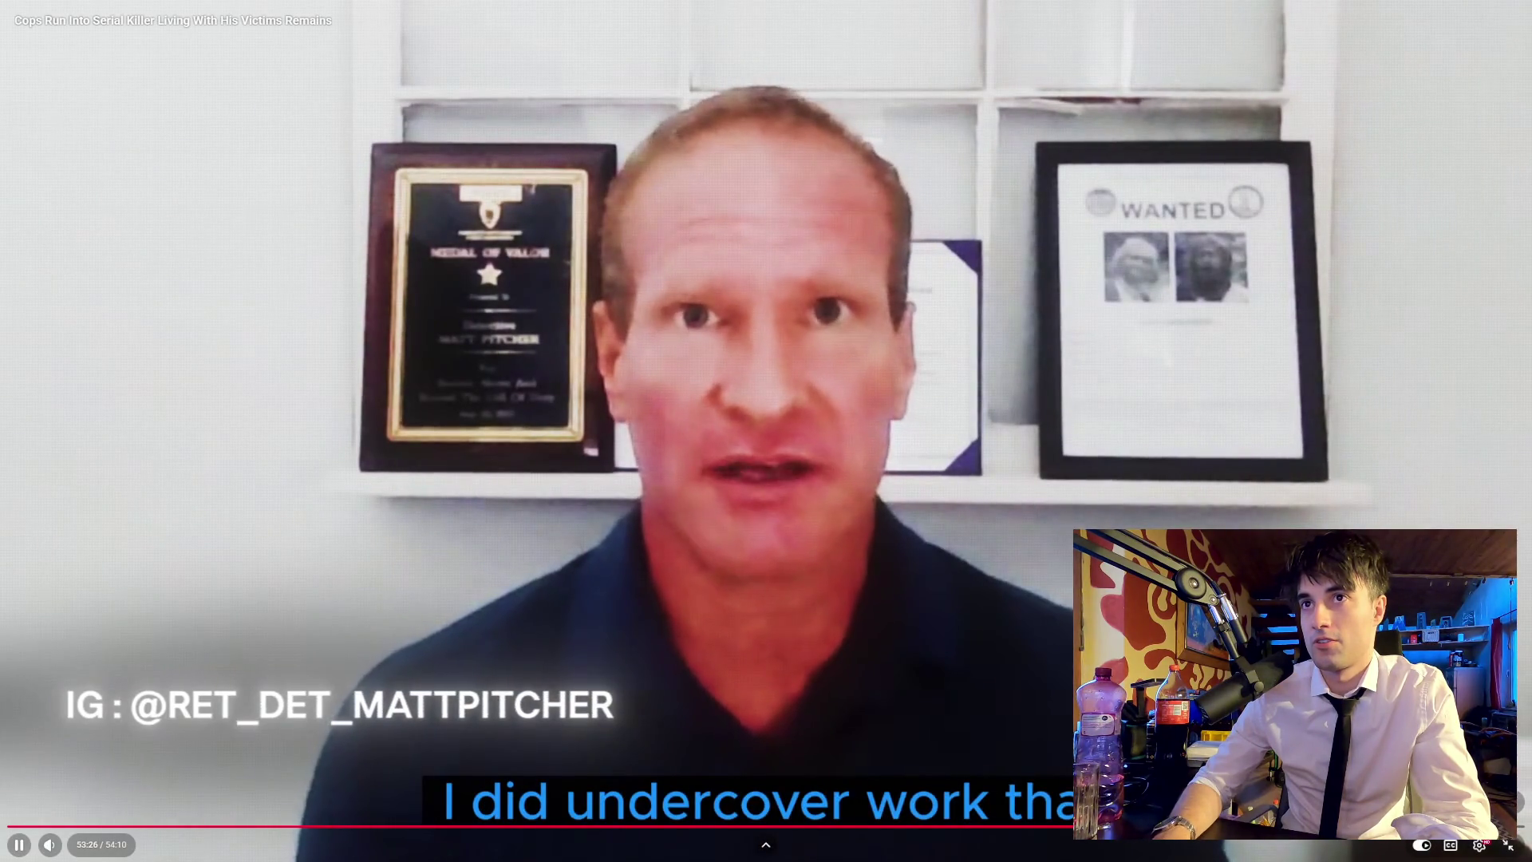
key("Right")
key("Right")
key("Right")
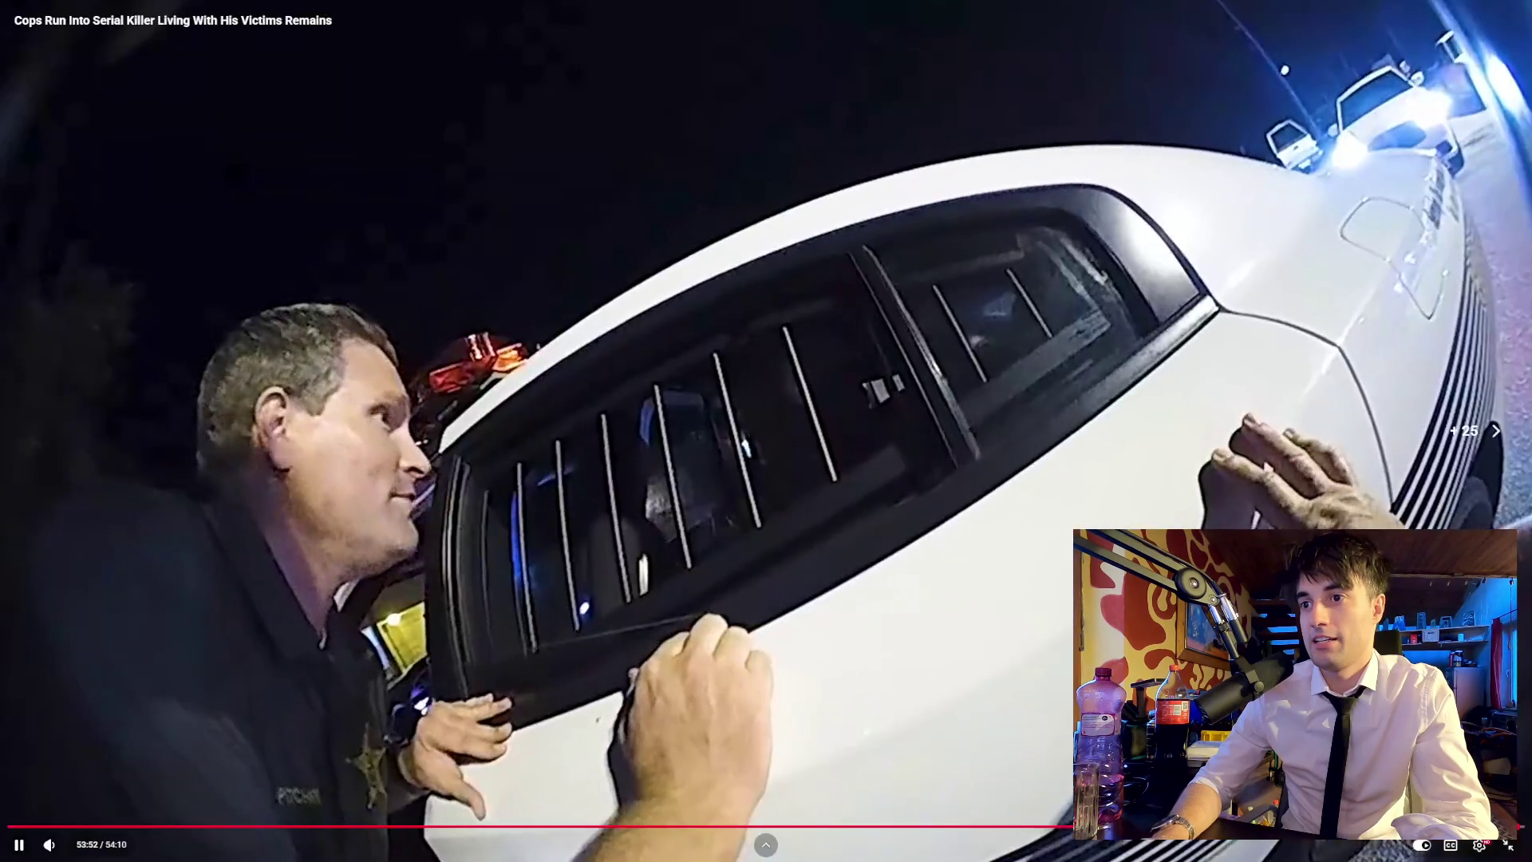
key("Right")
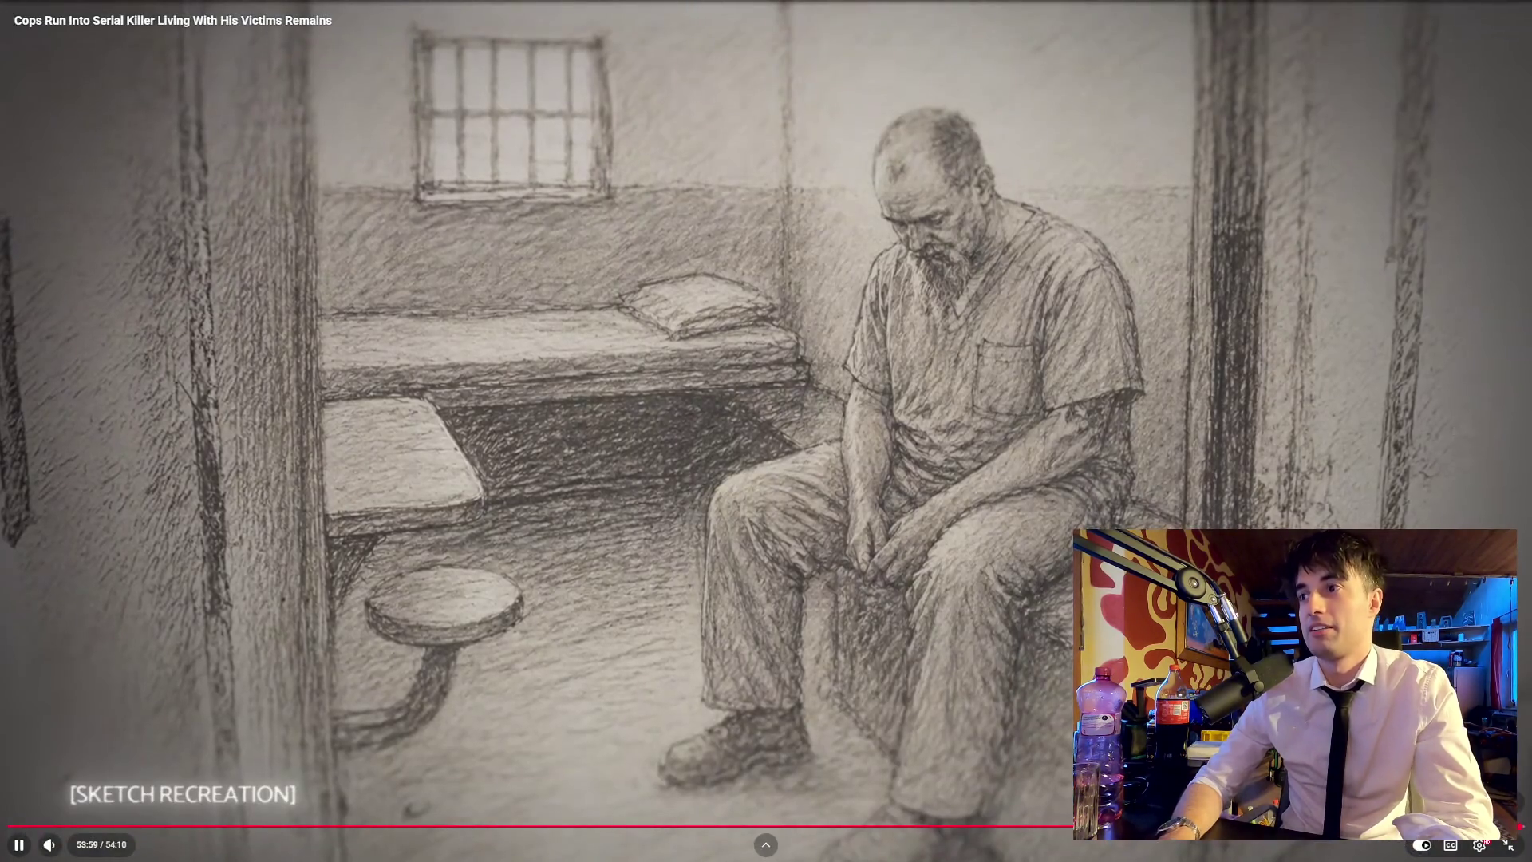
key("Left")
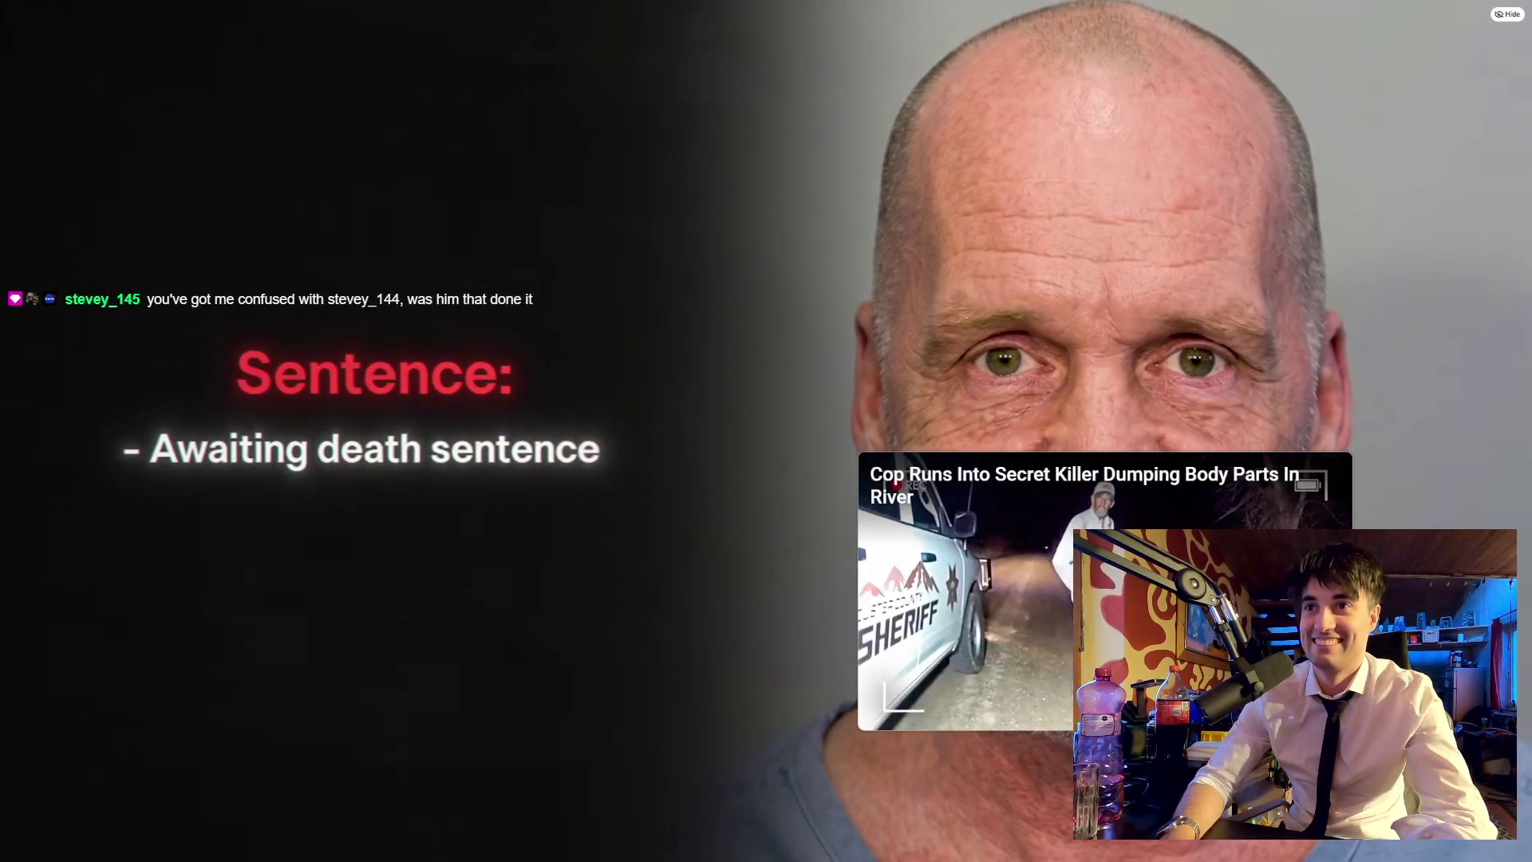
Step: Exit fullscreen and return to Blender, orbiting close to the table
key("Escape")
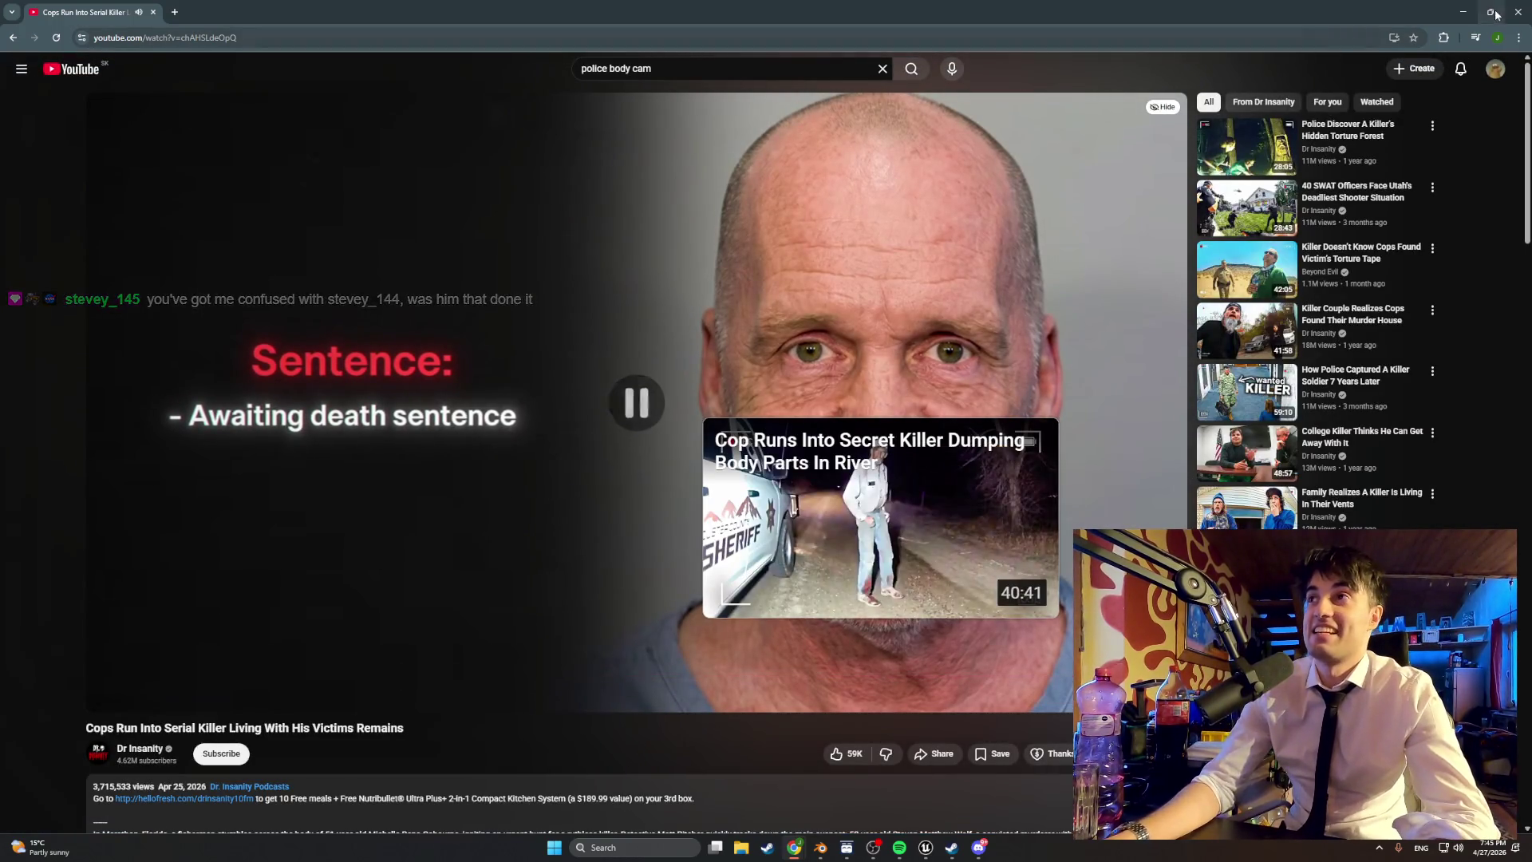
key("alt+Tab")
mouse_move(745, 199)
middle_mouse_down()
mouse_move(838, 304)
mouse_move(933, 568)
middle_mouse_up()
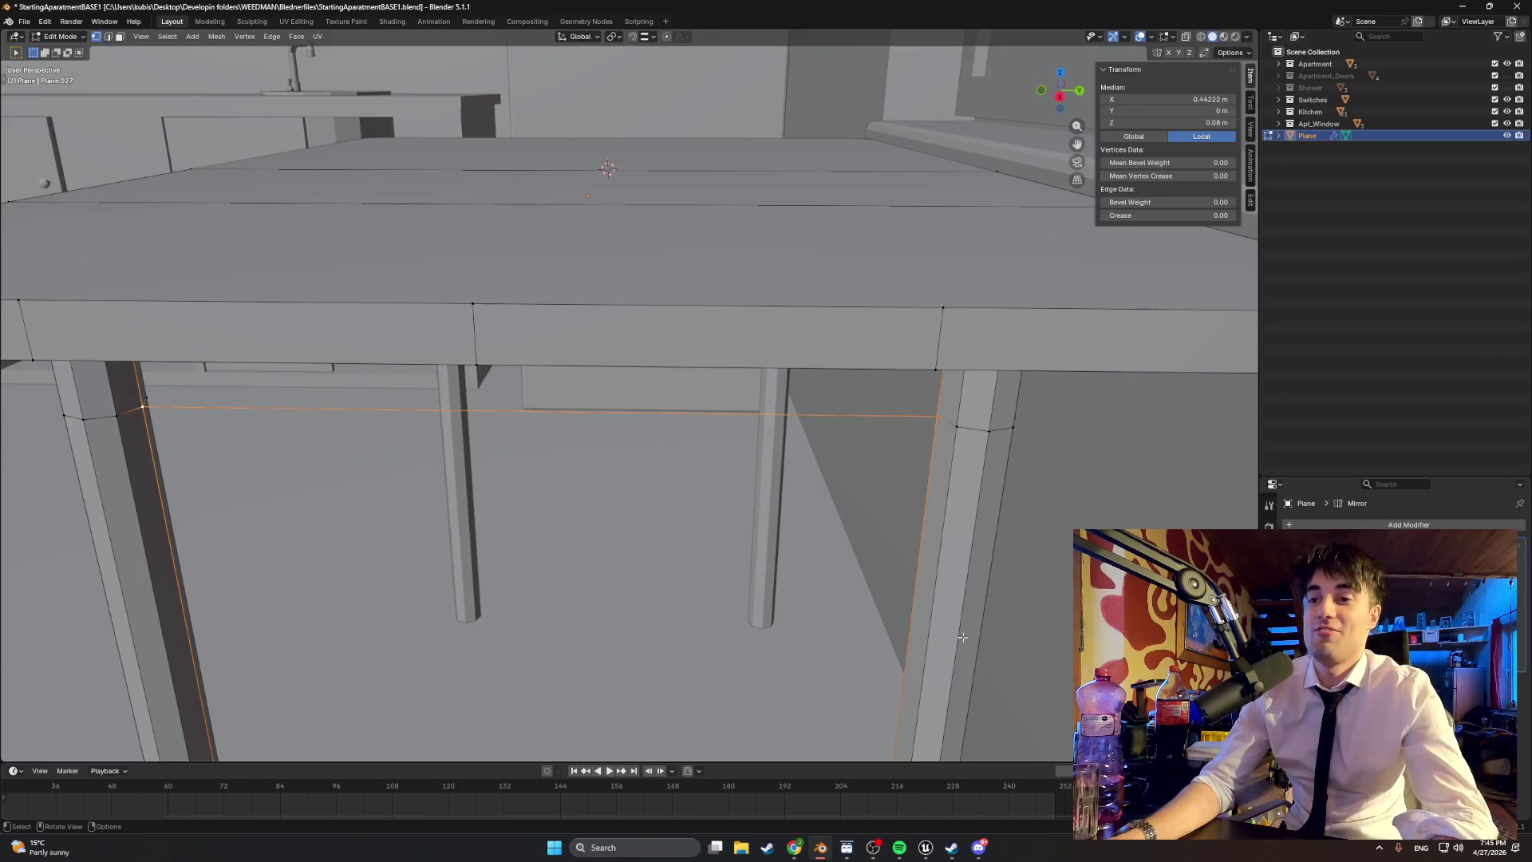
Step: Play Scuttle Buttin' from the Blues playlist in Spotify, then minimize Spotify
left_click(899, 847)
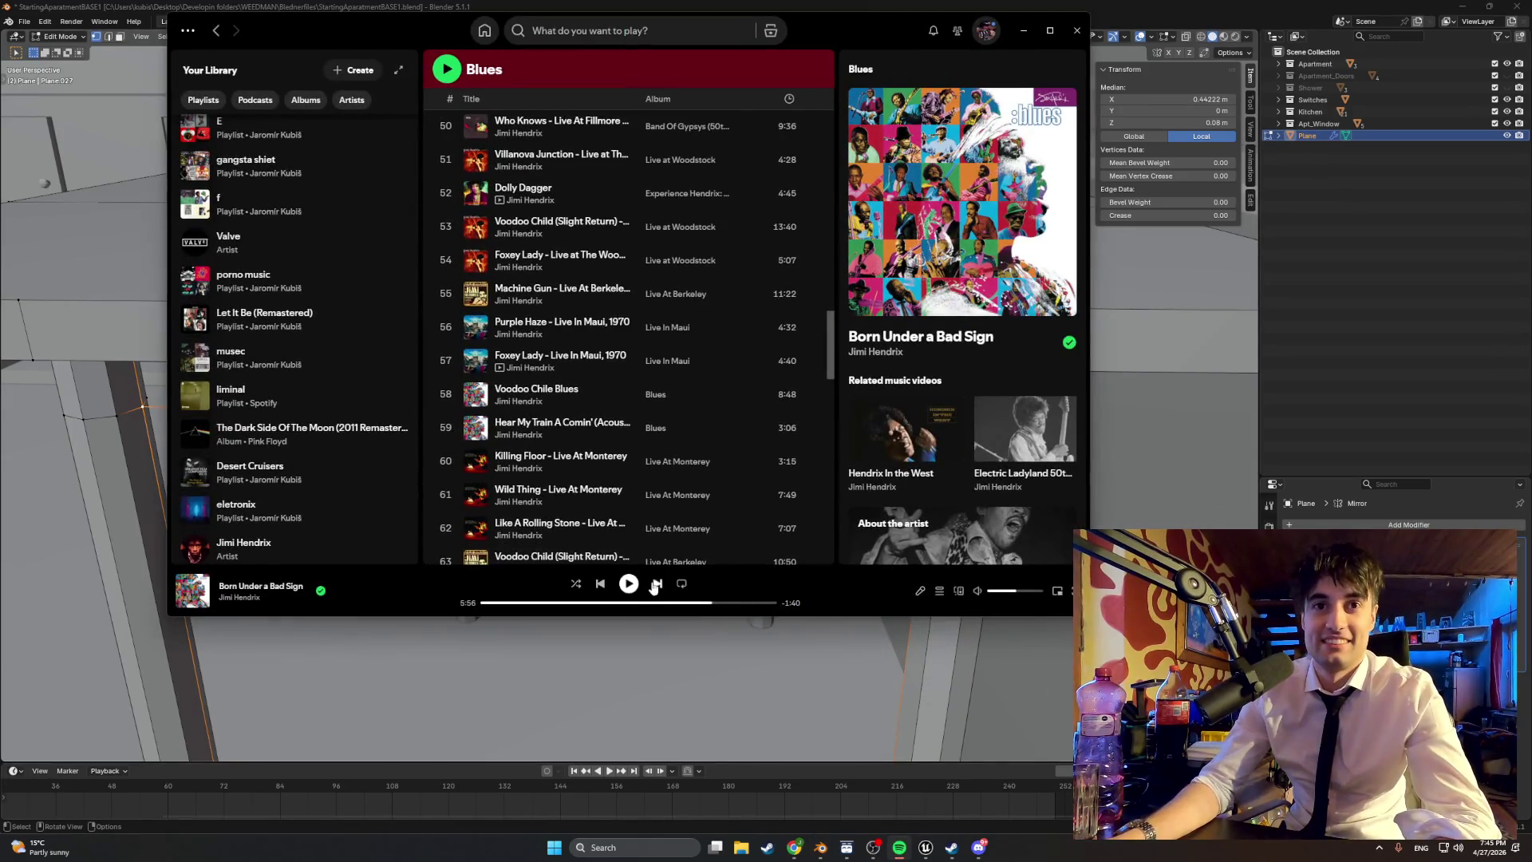
left_click(629, 585)
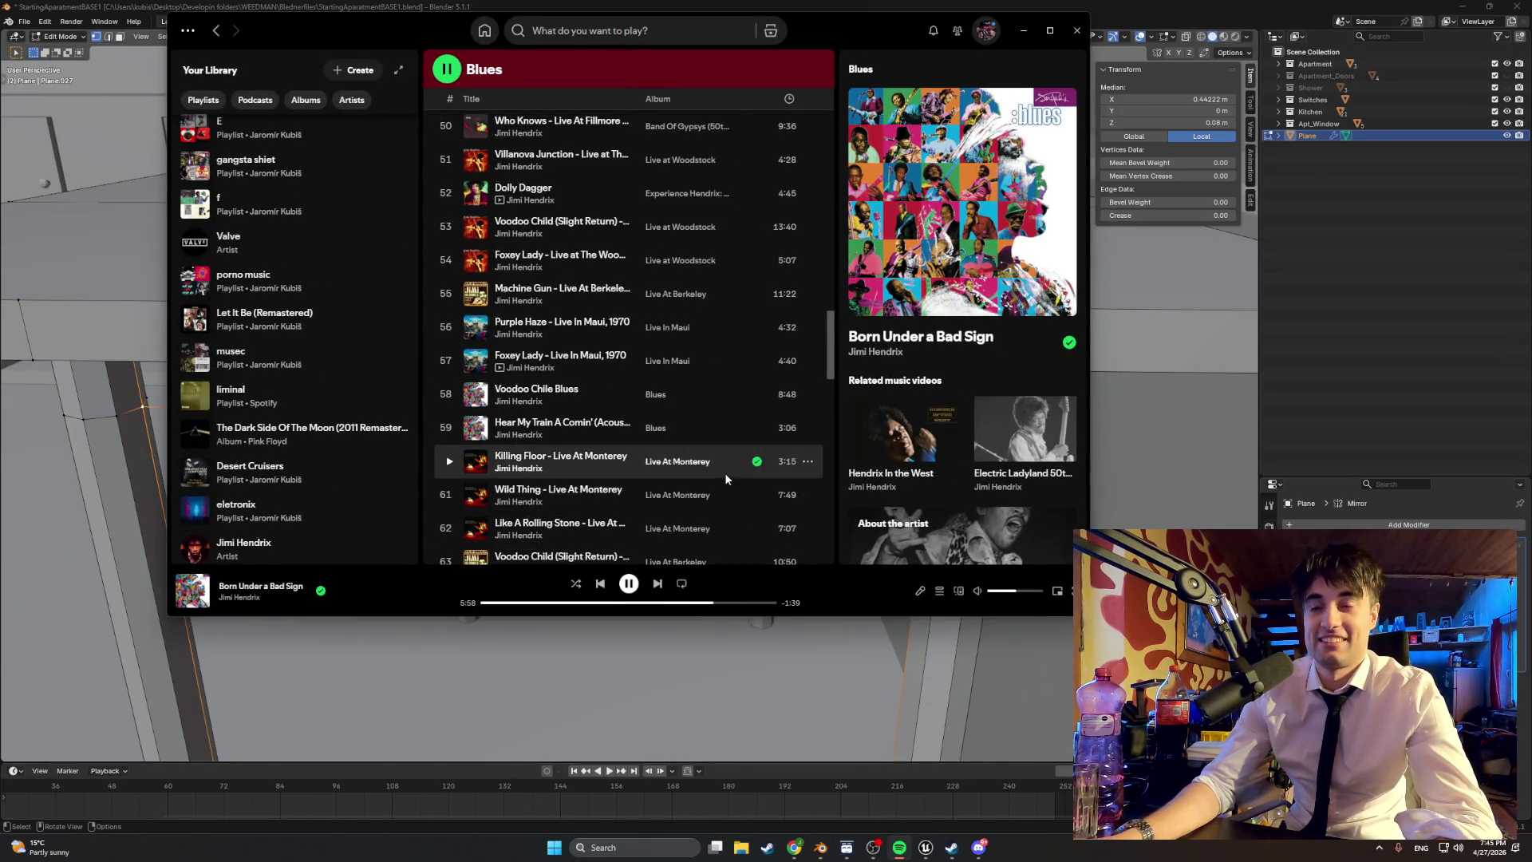
scroll(655, 461, "down", 10)
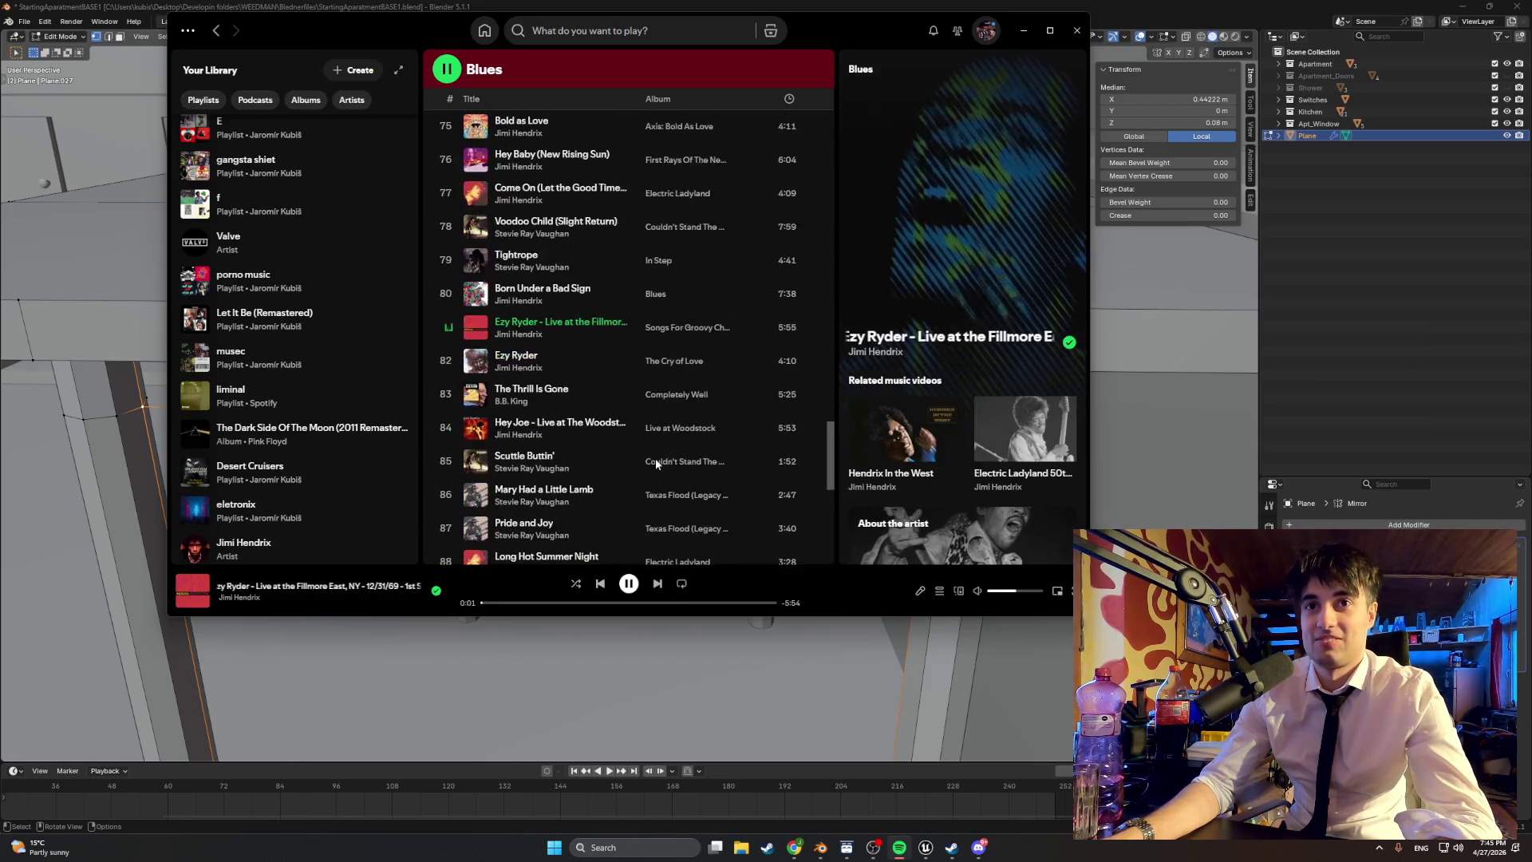
scroll(648, 458, "up", 2)
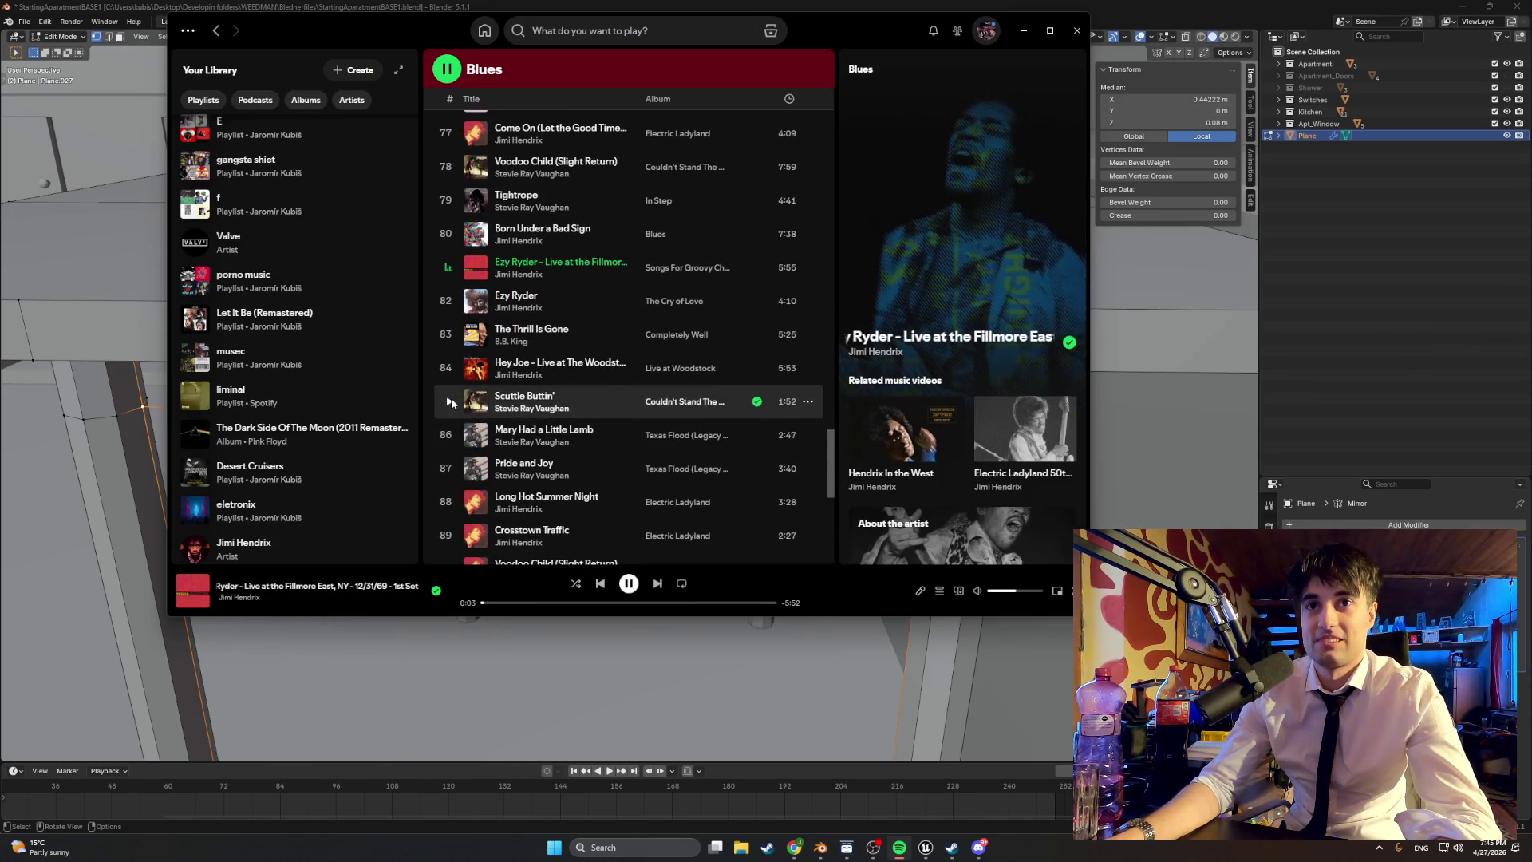
left_click(449, 403)
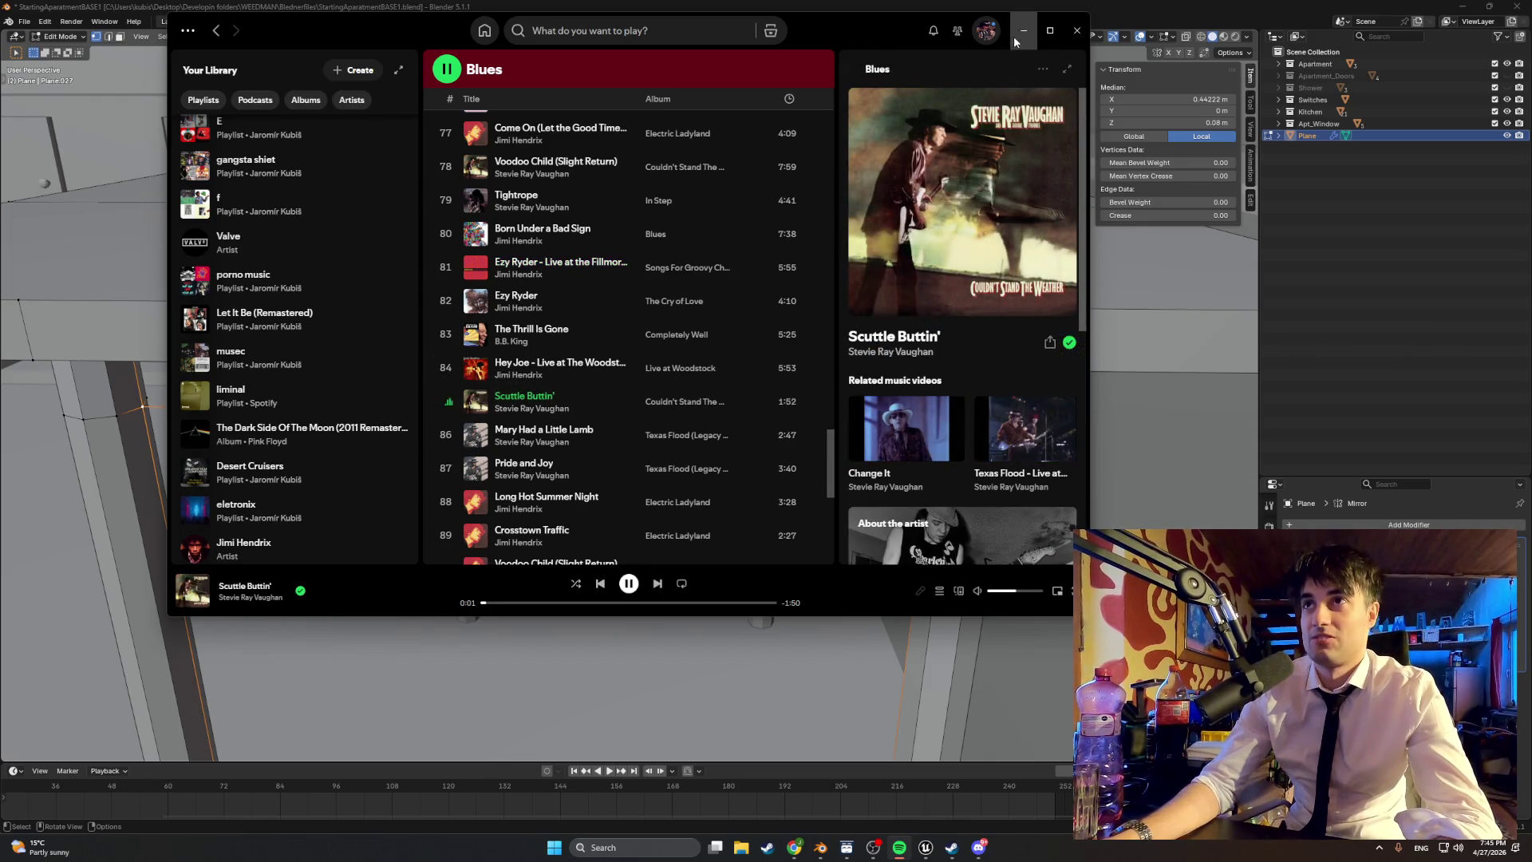
left_click(1017, 36)
mouse_move(875, 225)
middle_mouse_down()
mouse_move(718, 249)
mouse_move(725, 226)
mouse_move(743, 231)
mouse_move(719, 280)
mouse_move(783, 308)
mouse_move(687, 311)
mouse_move(734, 277)
mouse_move(746, 319)
mouse_move(750, 257)
mouse_move(759, 295)
mouse_move(807, 338)
mouse_move(629, 267)
mouse_move(702, 318)
mouse_move(835, 314)
middle_mouse_up()
Step: Orbit beneath the table top past the column and select the apron panel face
scroll(857, 312, "up", 4)
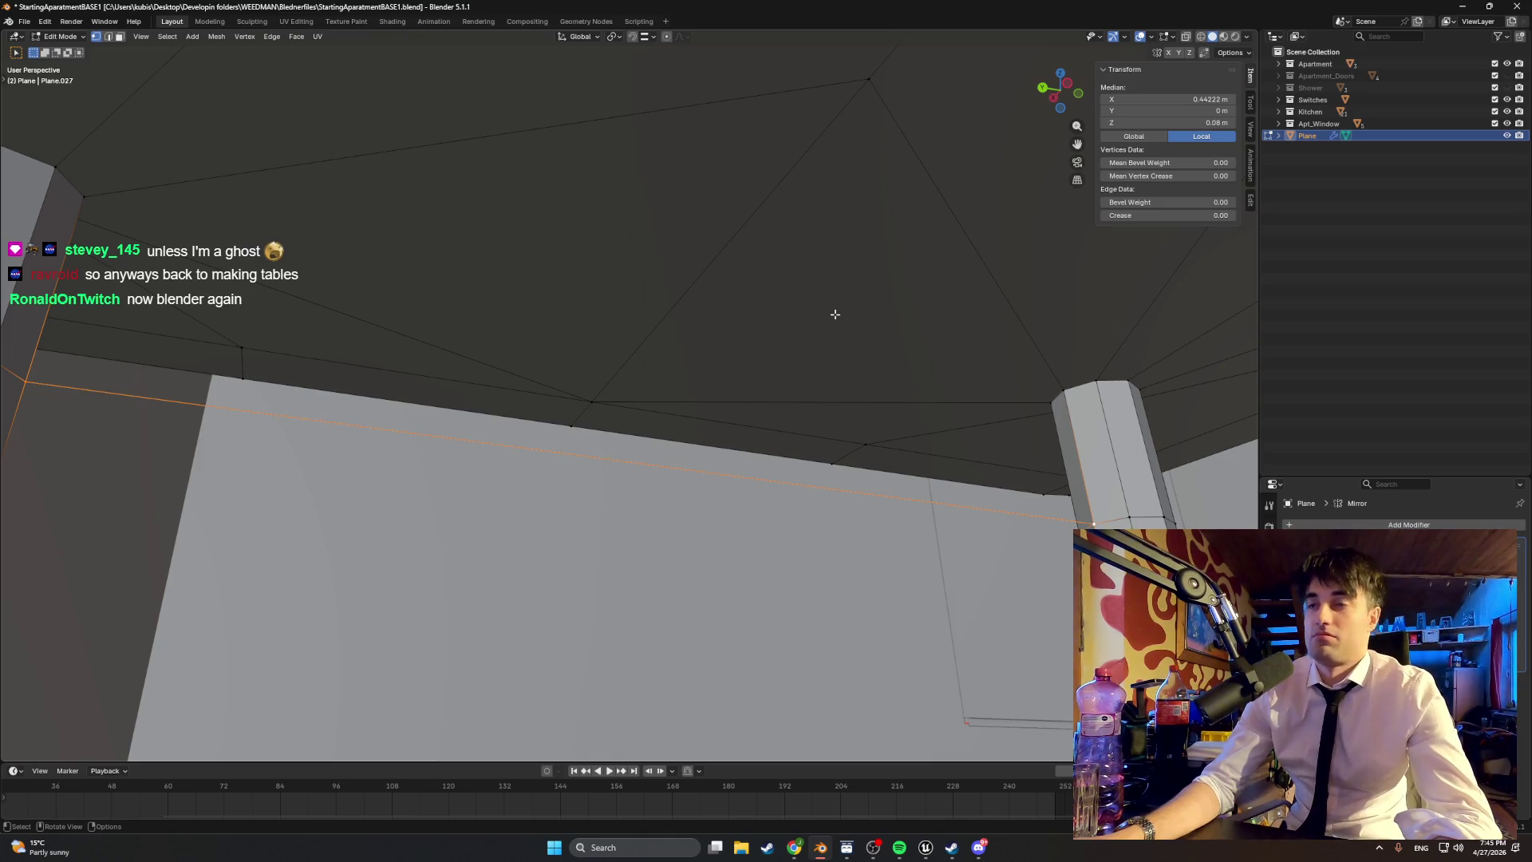
middle_click_drag(831, 330, 890, 395)
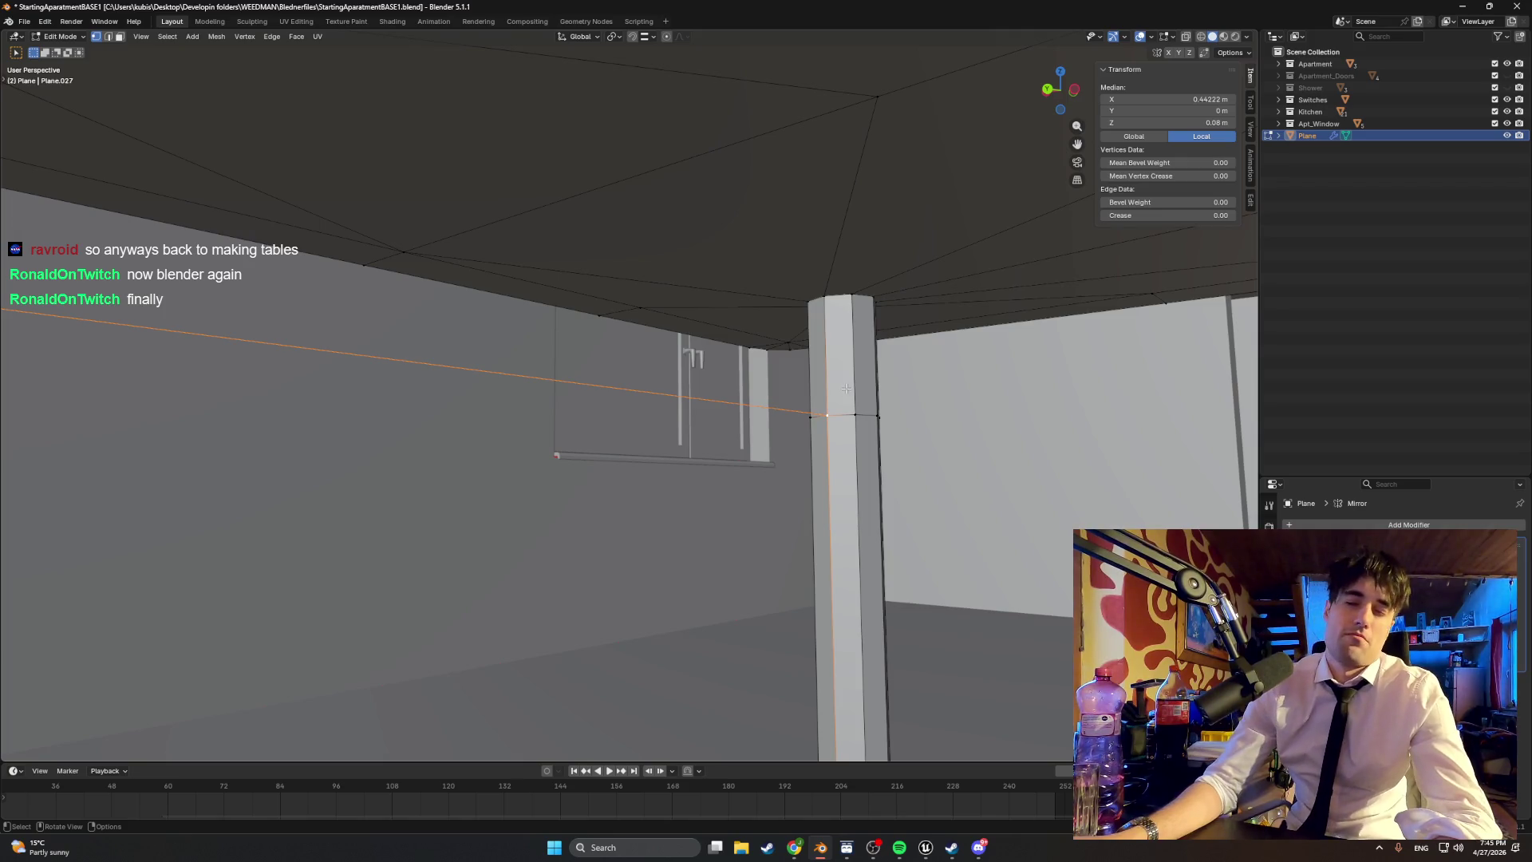
mouse_move(823, 395)
middle_mouse_down()
mouse_move(723, 376)
mouse_move(622, 383)
mouse_move(649, 386)
mouse_move(633, 394)
mouse_move(753, 372)
mouse_move(619, 354)
middle_mouse_up()
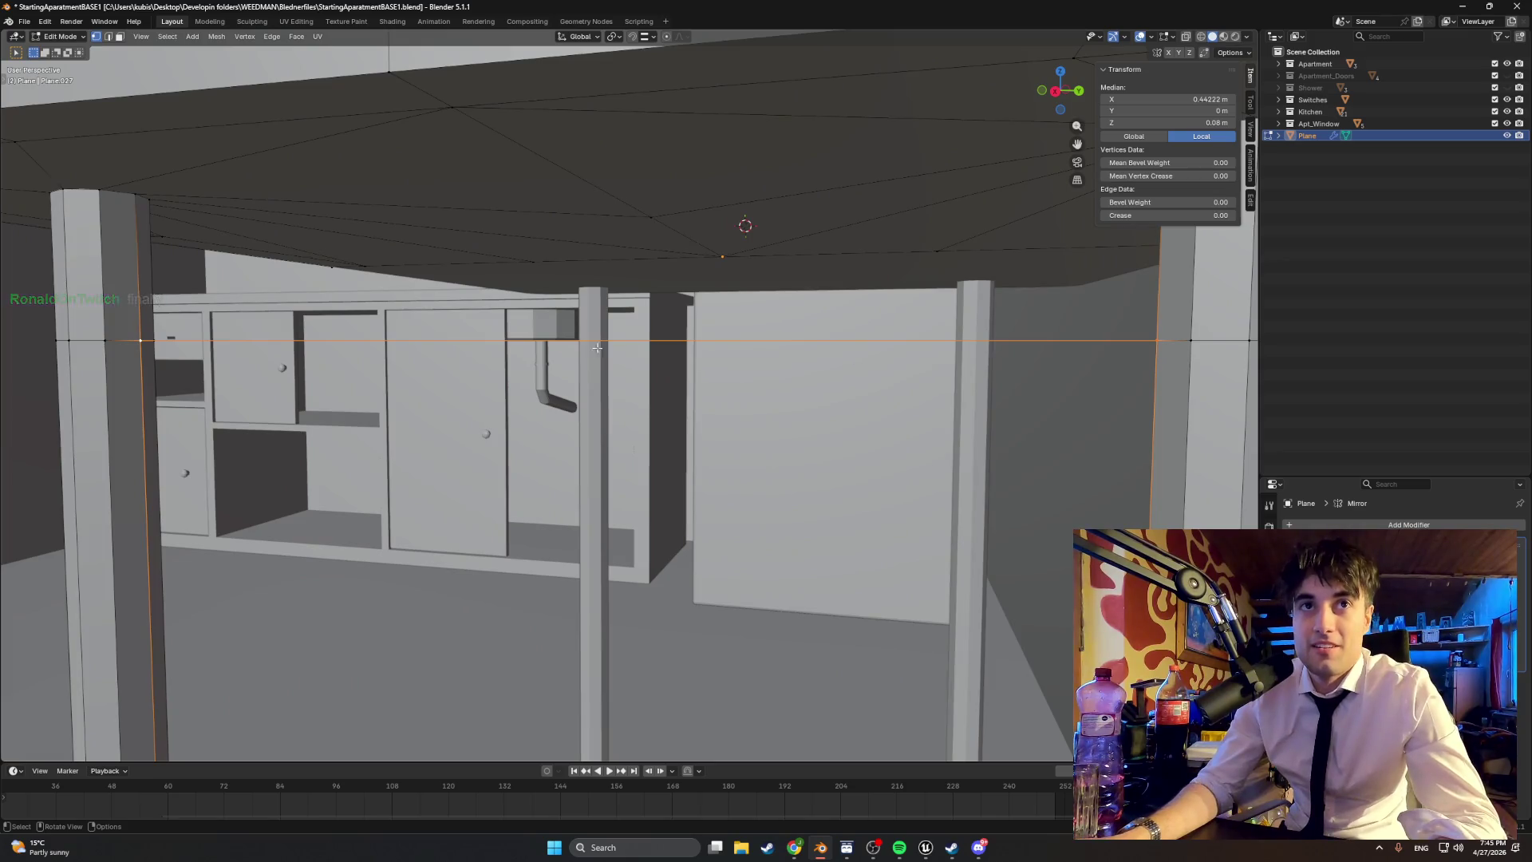
mouse_move(458, 306)
middle_mouse_down()
mouse_move(462, 341)
mouse_move(404, 345)
mouse_move(452, 351)
mouse_move(412, 334)
middle_mouse_up()
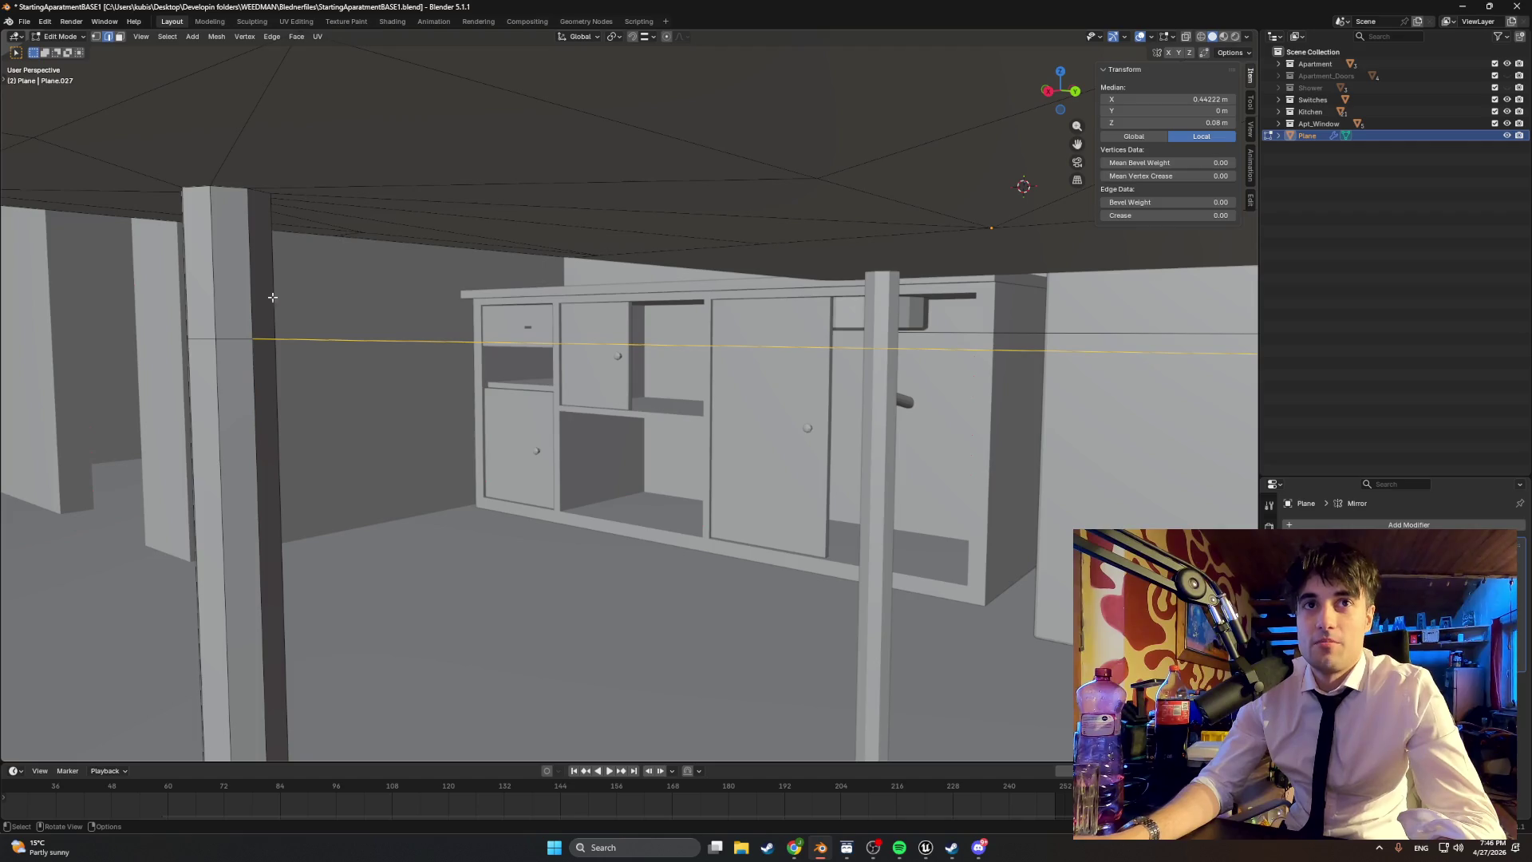
middle_click_drag(252, 281, 908, 261)
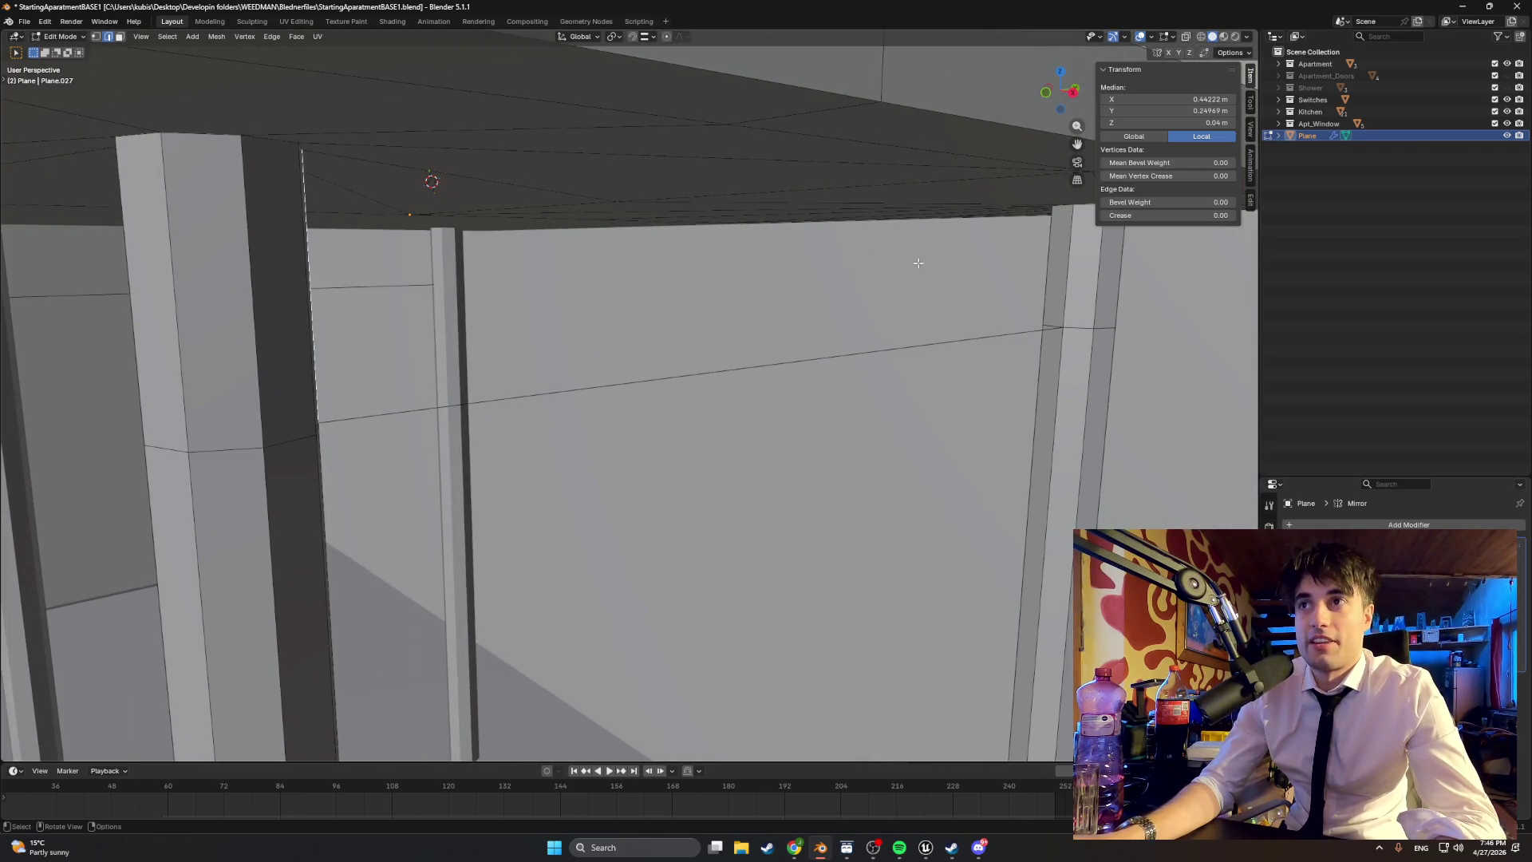
left_click(841, 301)
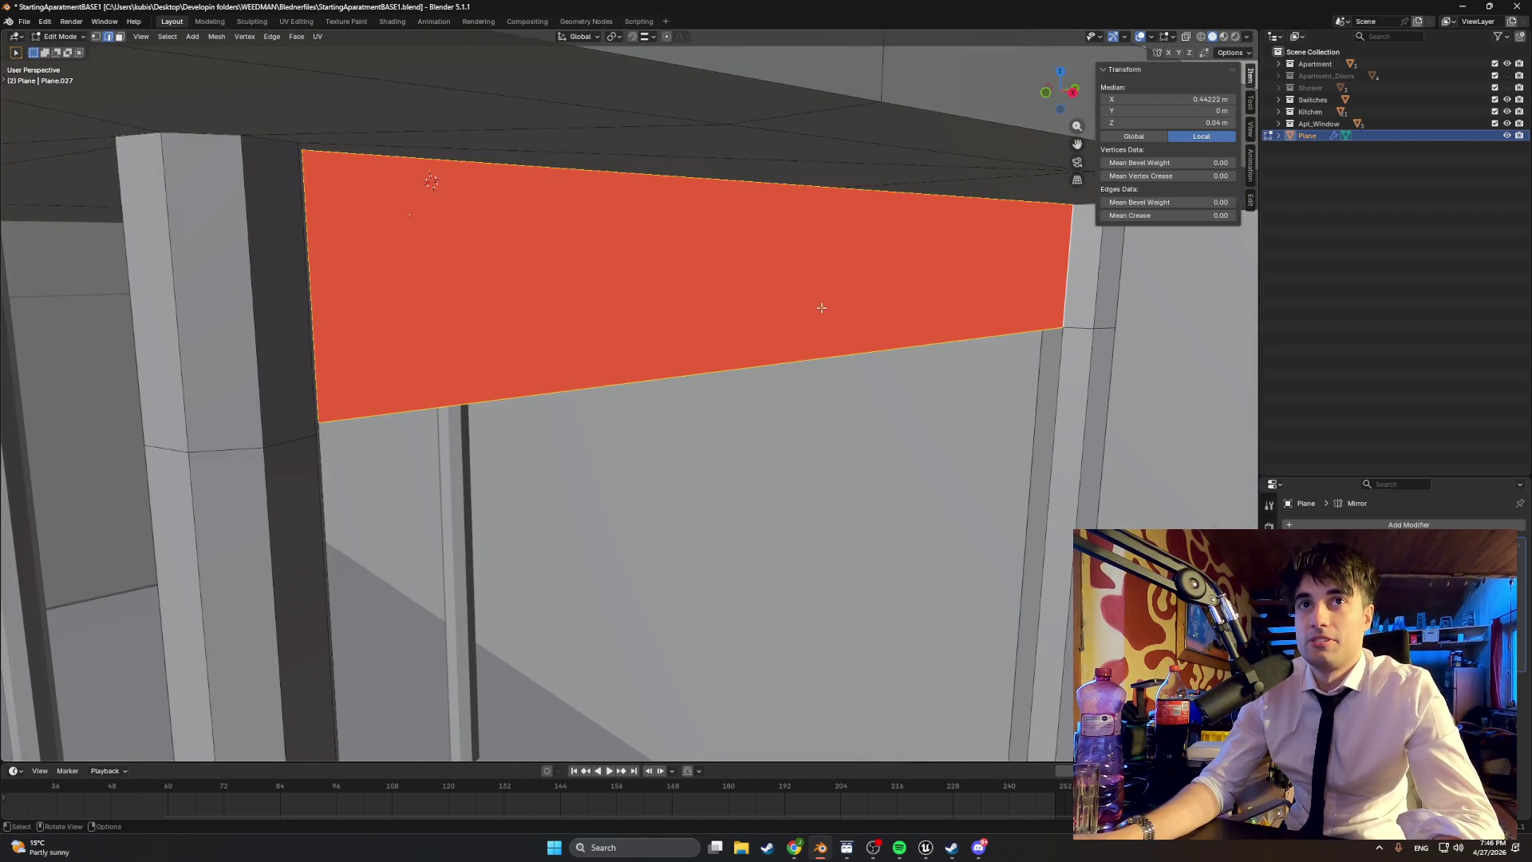
Step: Flip the selected panel face's normals and extrude it slightly along its normal
scroll(822, 308, "down", 4)
mouse_move(764, 315)
middle_mouse_down()
mouse_move(794, 302)
mouse_move(694, 301)
mouse_move(704, 317)
middle_mouse_up()
right_click(703, 302)
left_click(698, 308)
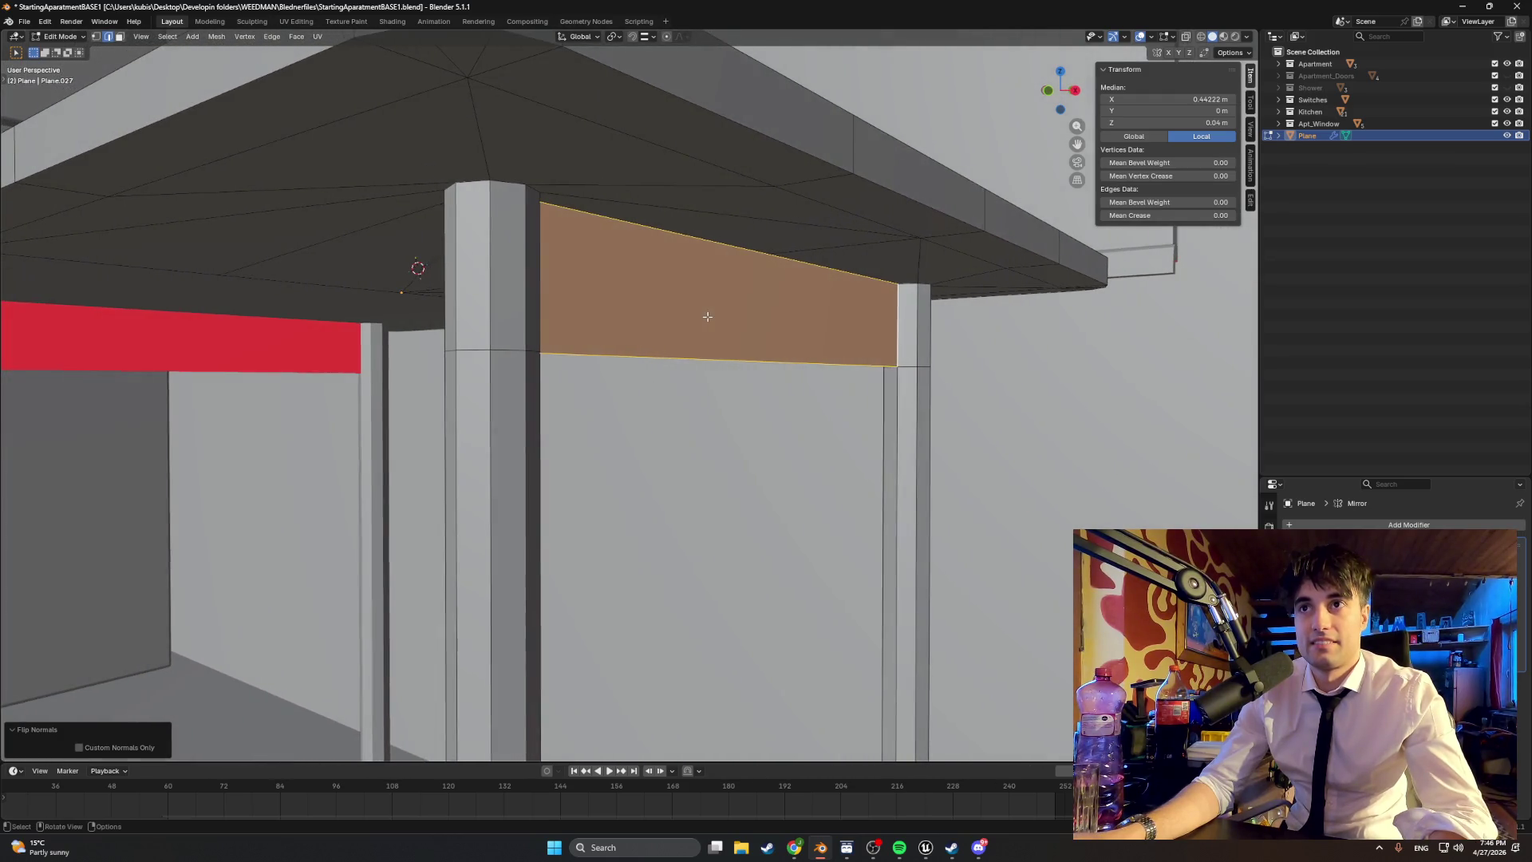
key("e")
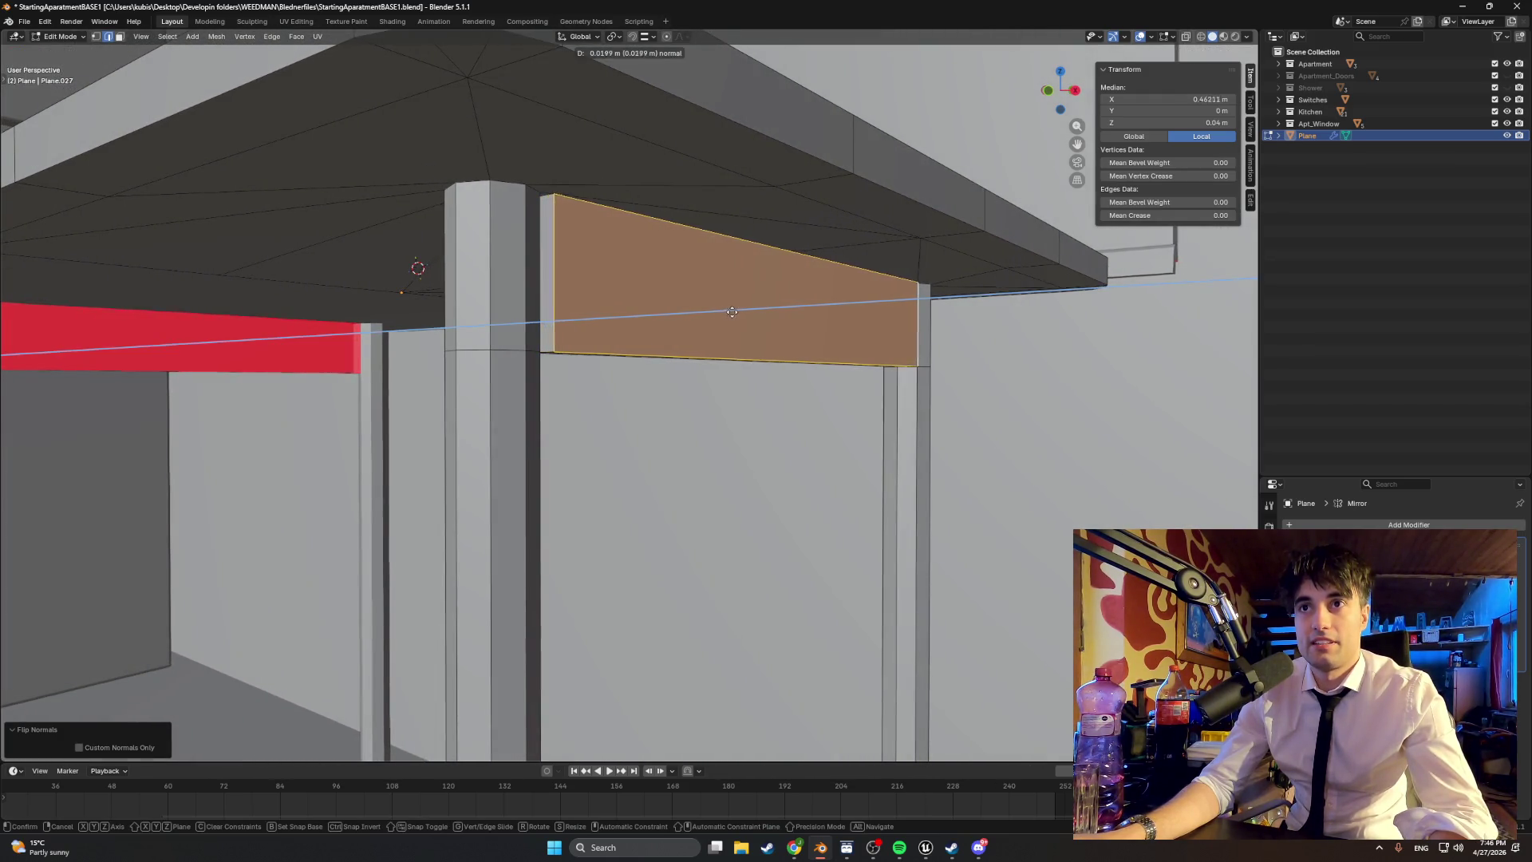
left_click(747, 315)
Step: Select the pillar's vertical edge and an edge loop across the panel
mouse_move(748, 315)
middle_mouse_down()
mouse_move(798, 320)
mouse_move(365, 310)
middle_mouse_up()
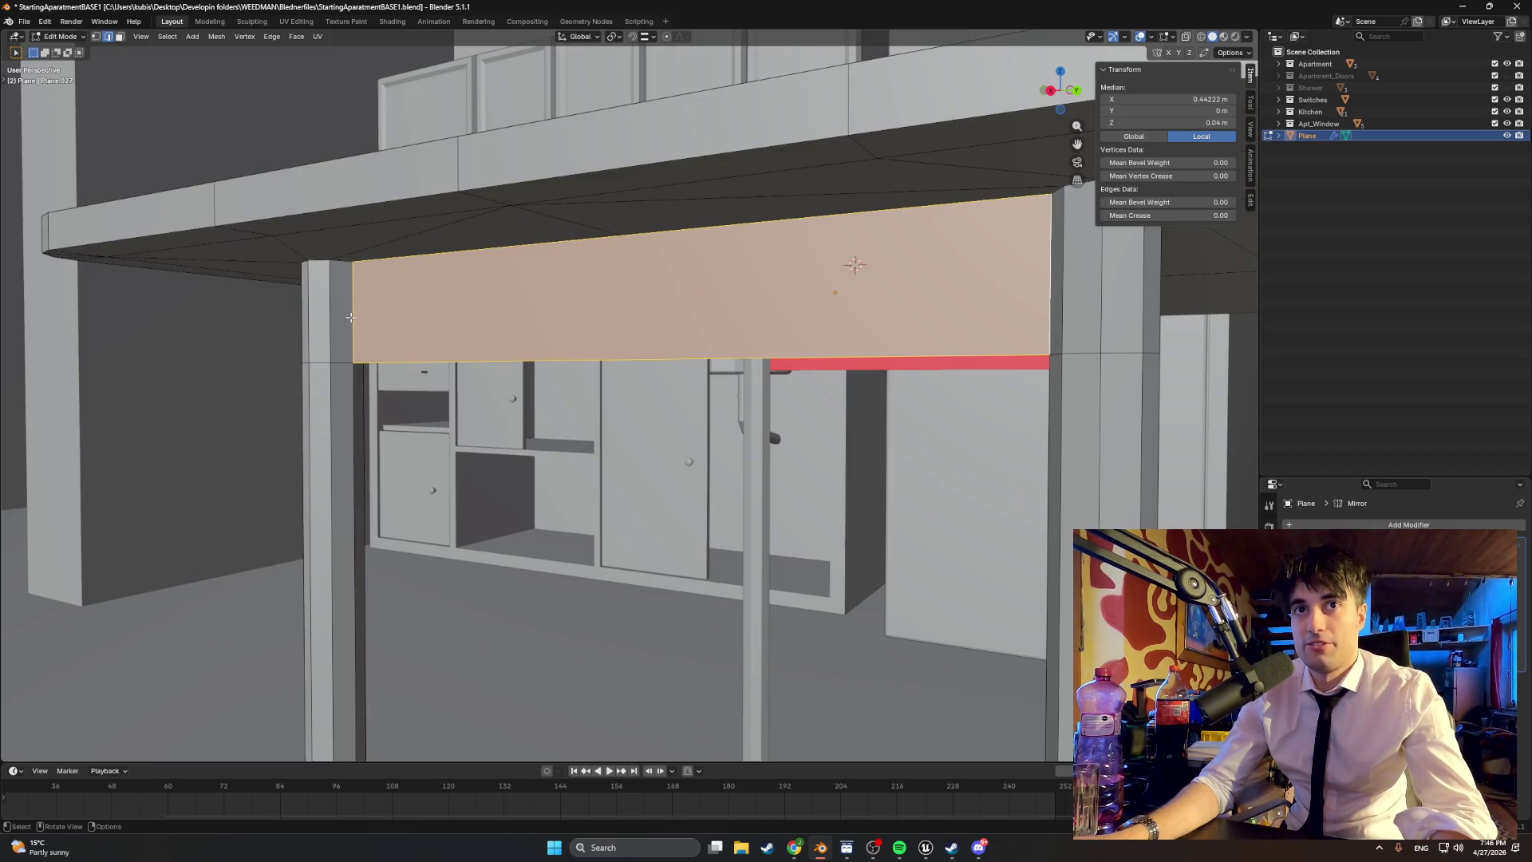
mouse_move(351, 317)
middle_mouse_down()
mouse_move(469, 246)
mouse_move(479, 317)
mouse_move(495, 319)
mouse_move(355, 351)
mouse_move(456, 306)
mouse_move(359, 319)
mouse_move(588, 335)
mouse_move(980, 299)
middle_mouse_up()
scroll(431, 347, "up", 7)
scroll(351, 346, "up", 2)
scroll(414, 304, "up", 3)
left_click(436, 331)
left_click(438, 335)
left_click(1048, 295, "alt")
mouse_move(901, 331)
middle_mouse_down()
mouse_move(559, 319)
mouse_move(607, 306)
mouse_move(576, 315)
mouse_move(581, 342)
mouse_move(668, 352)
middle_mouse_up()
left_click(577, 390)
middle_click_drag(577, 390, 760, 382)
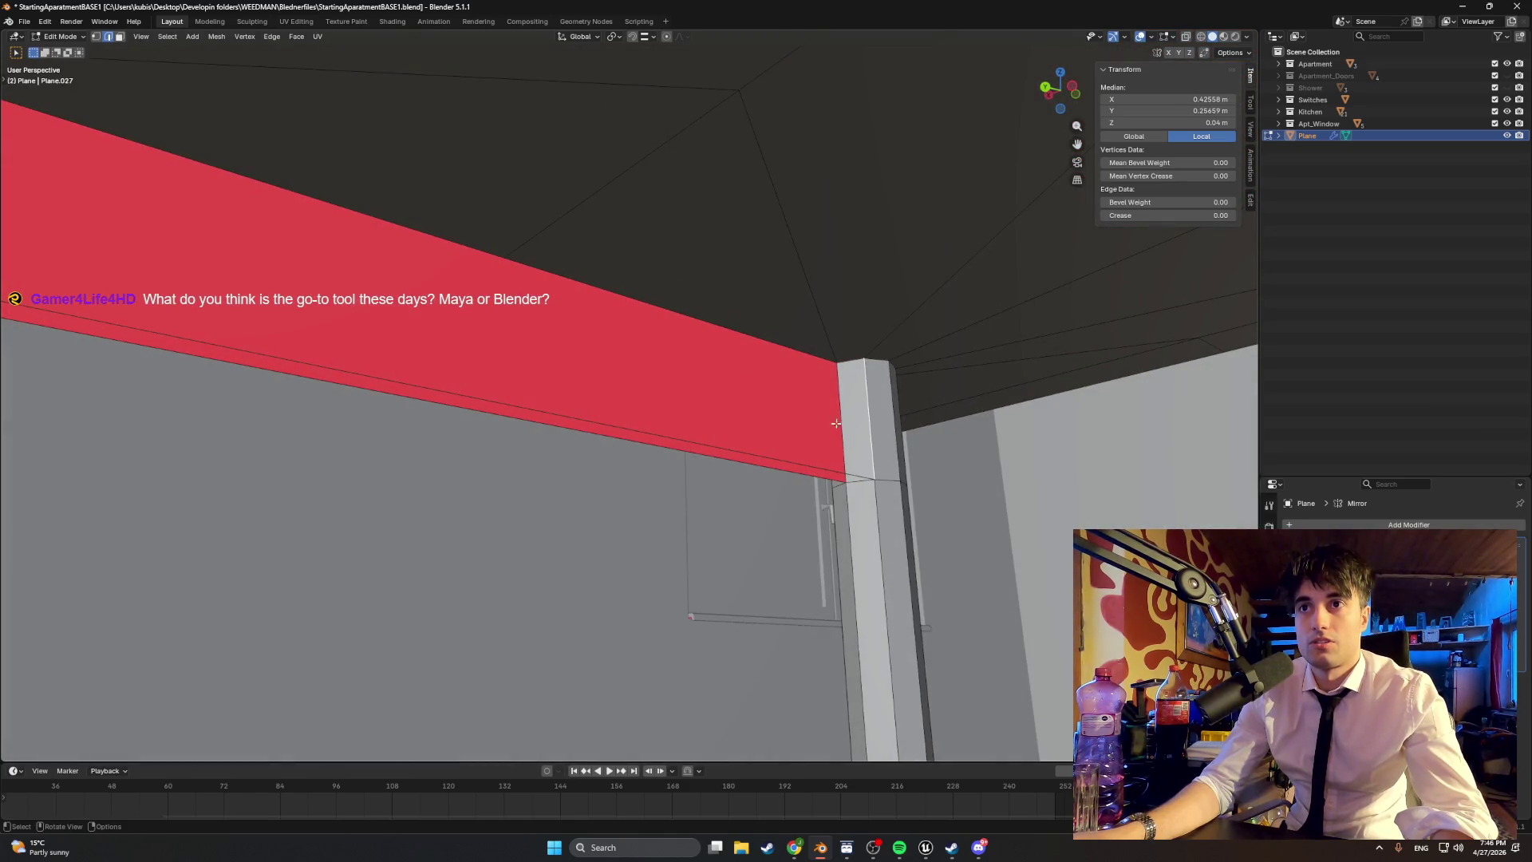
Step: Select the long edge and adjacent strip under the beam; try a 3 m Z move, then cancel it
middle_click_drag(835, 423, 579, 431)
mouse_move(321, 428)
middle_mouse_down()
mouse_move(408, 409)
mouse_move(376, 368)
middle_mouse_up()
middle_click_drag(512, 329, 352, 360)
left_click(342, 355)
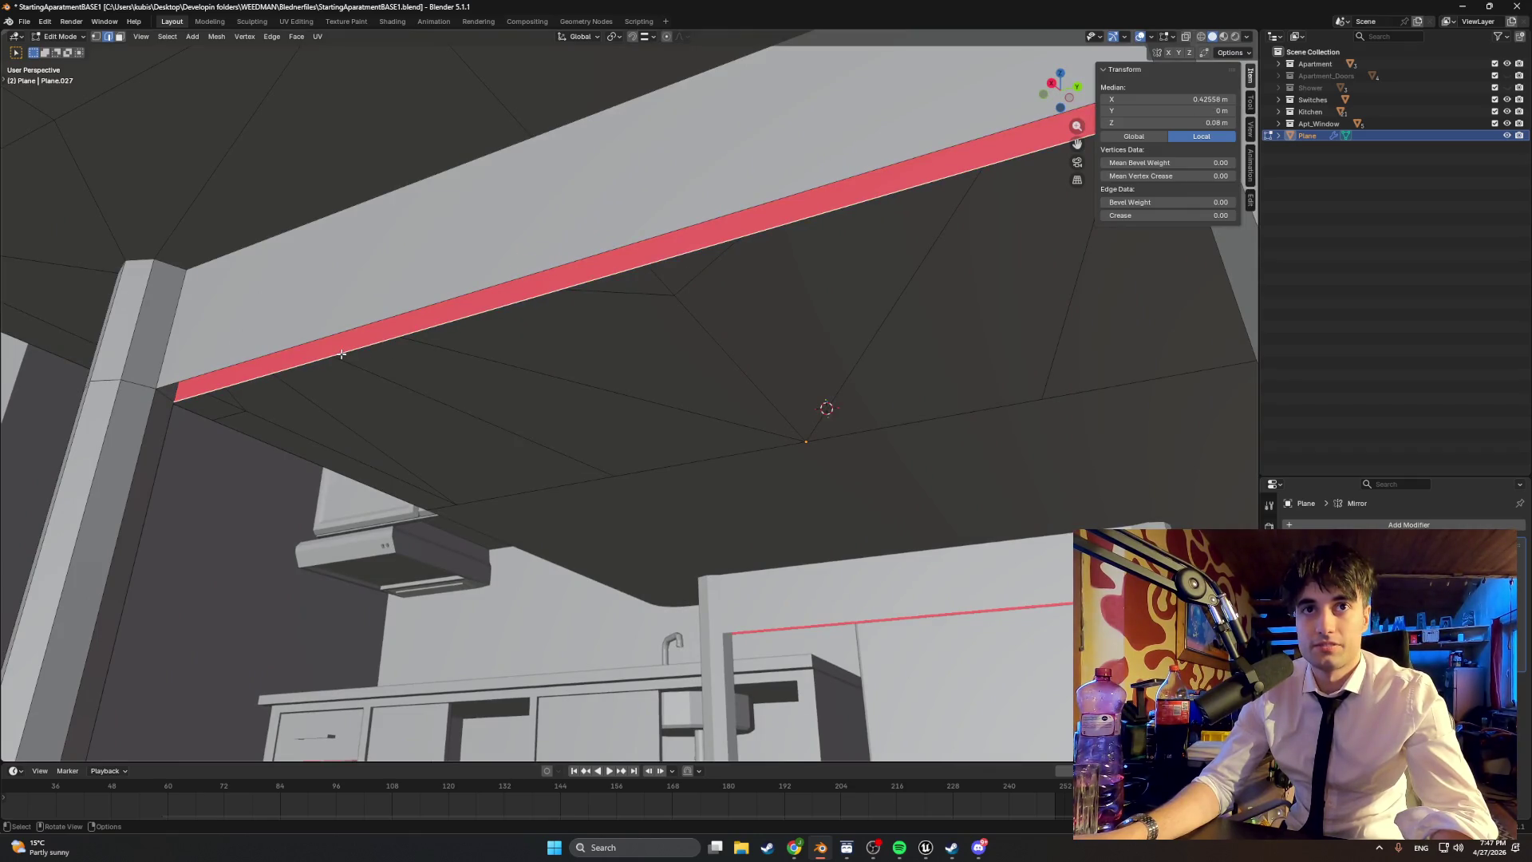
middle_click_drag(340, 349, 483, 321)
left_click(426, 284, "shift")
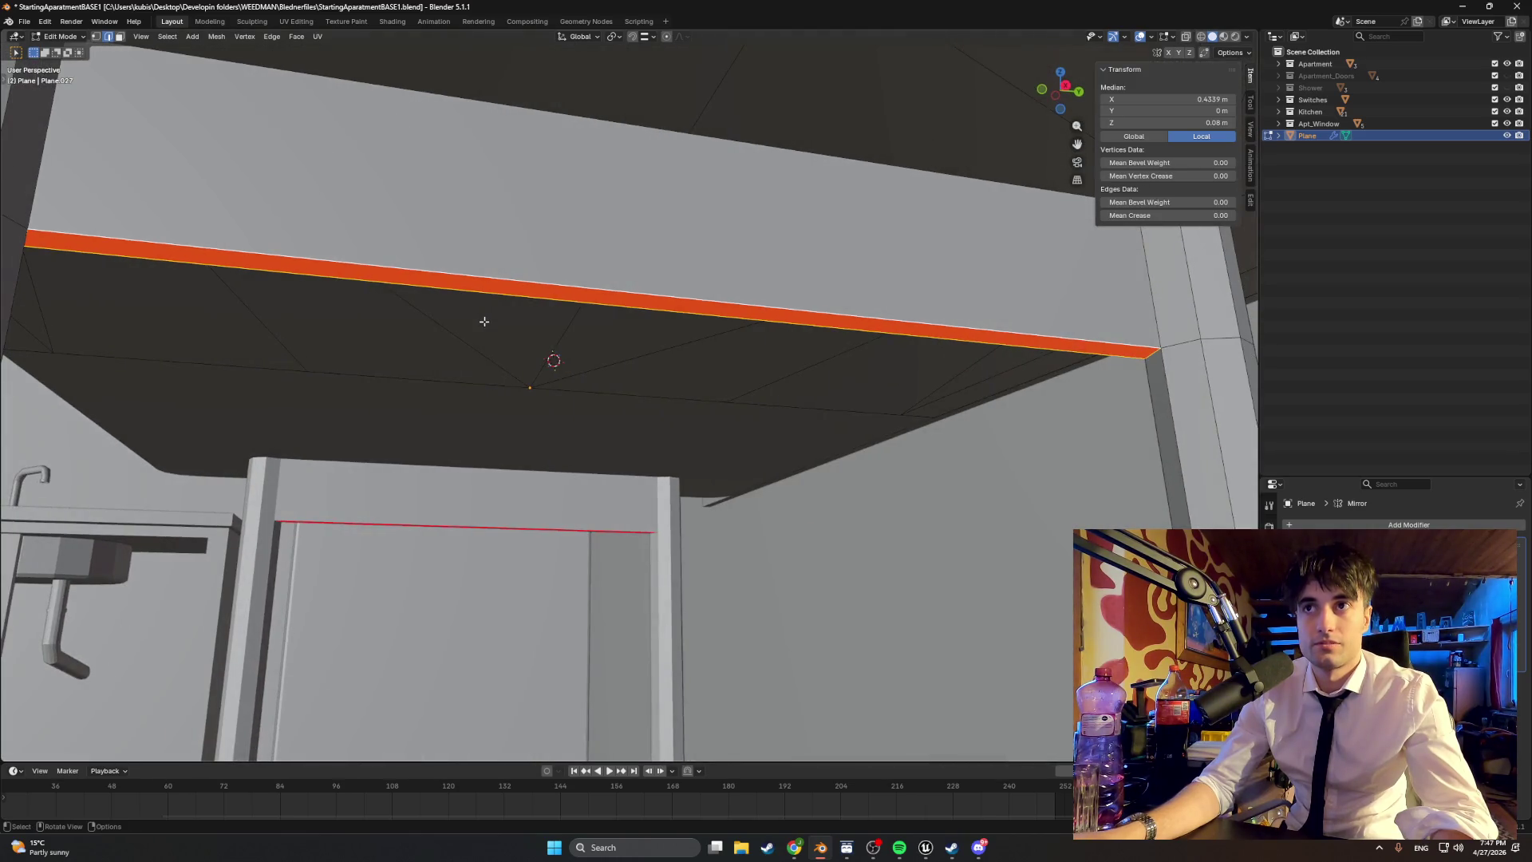
key("g")
key("z")
key("z")
key("3")
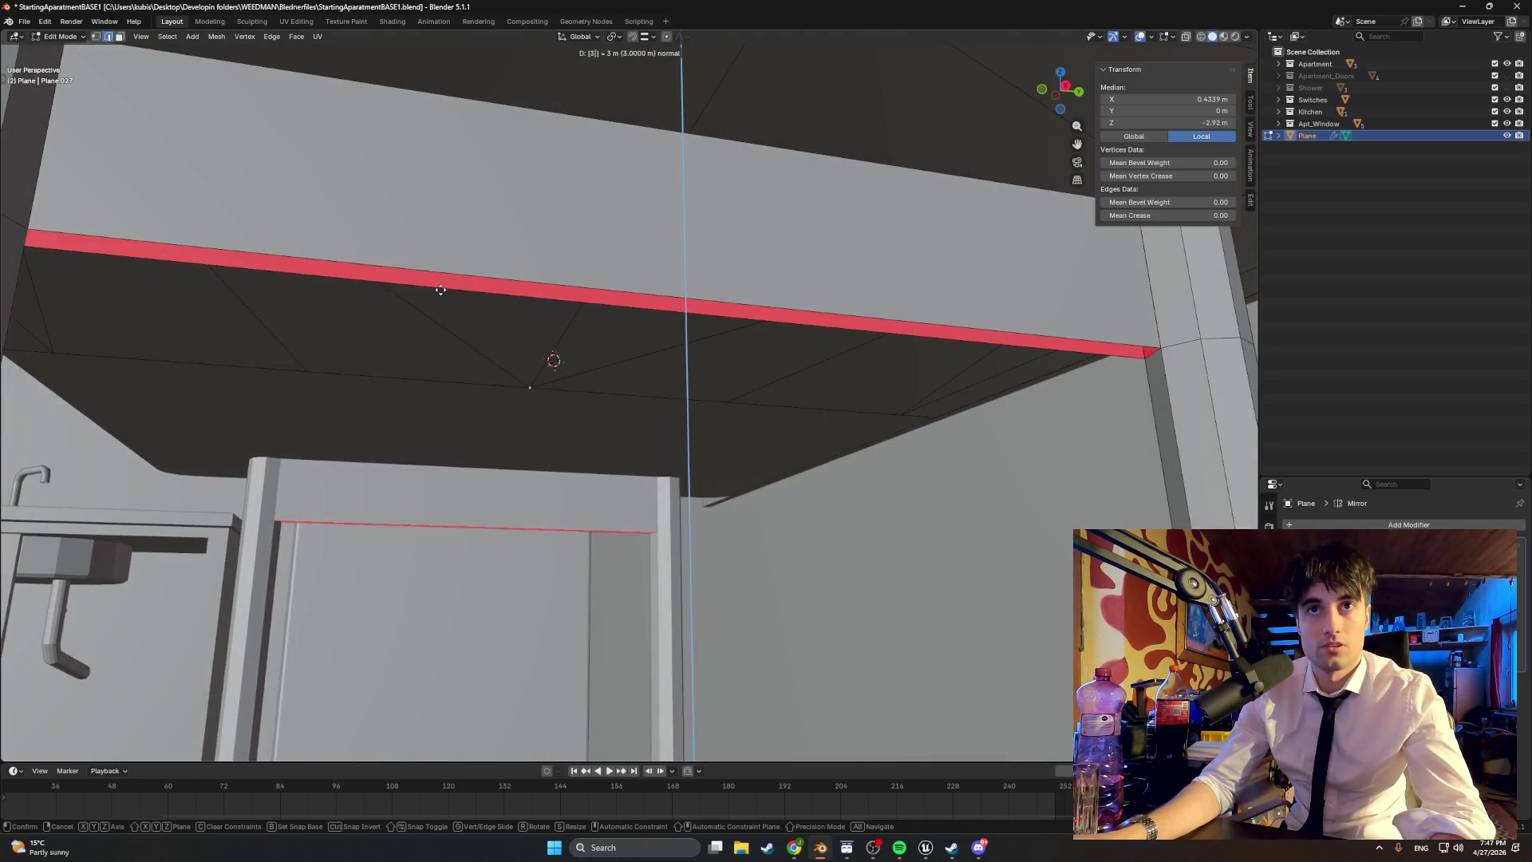
key("Escape")
Step: Flip the strip's normals in face select mode, then return to edge select
mouse_move(441, 293)
middle_mouse_down()
mouse_move(423, 249)
mouse_move(383, 276)
mouse_move(448, 319)
mouse_move(541, 306)
mouse_move(815, 348)
mouse_move(952, 337)
mouse_move(417, 347)
mouse_move(615, 332)
mouse_move(533, 311)
mouse_move(468, 331)
mouse_move(445, 372)
mouse_move(602, 370)
mouse_move(434, 366)
mouse_move(494, 377)
mouse_move(478, 390)
mouse_move(578, 342)
mouse_move(482, 409)
mouse_move(527, 423)
mouse_move(574, 328)
mouse_move(513, 406)
middle_mouse_up()
key("3")
key("alt+n")
left_click(360, 260)
key("2")
left_click(996, 335)
Step: Bevel the tabletop's outer edge loop about 0.0115 m wide to round the rim
scroll(546, 430, "up", 3)
scroll(546, 403, "up", 2)
scroll(529, 424, "down", 3)
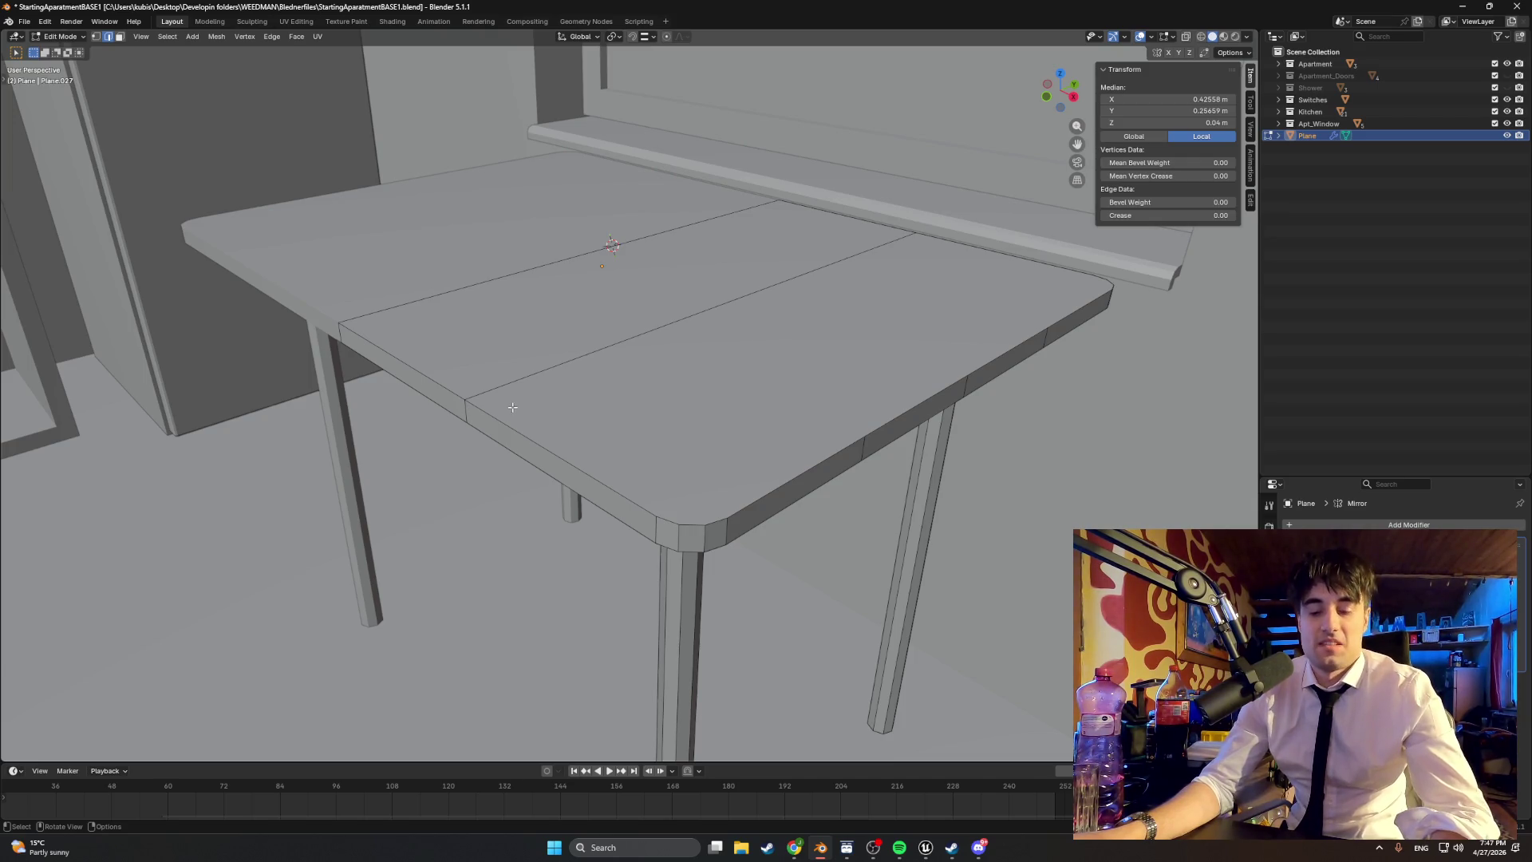
left_click(534, 435, "alt")
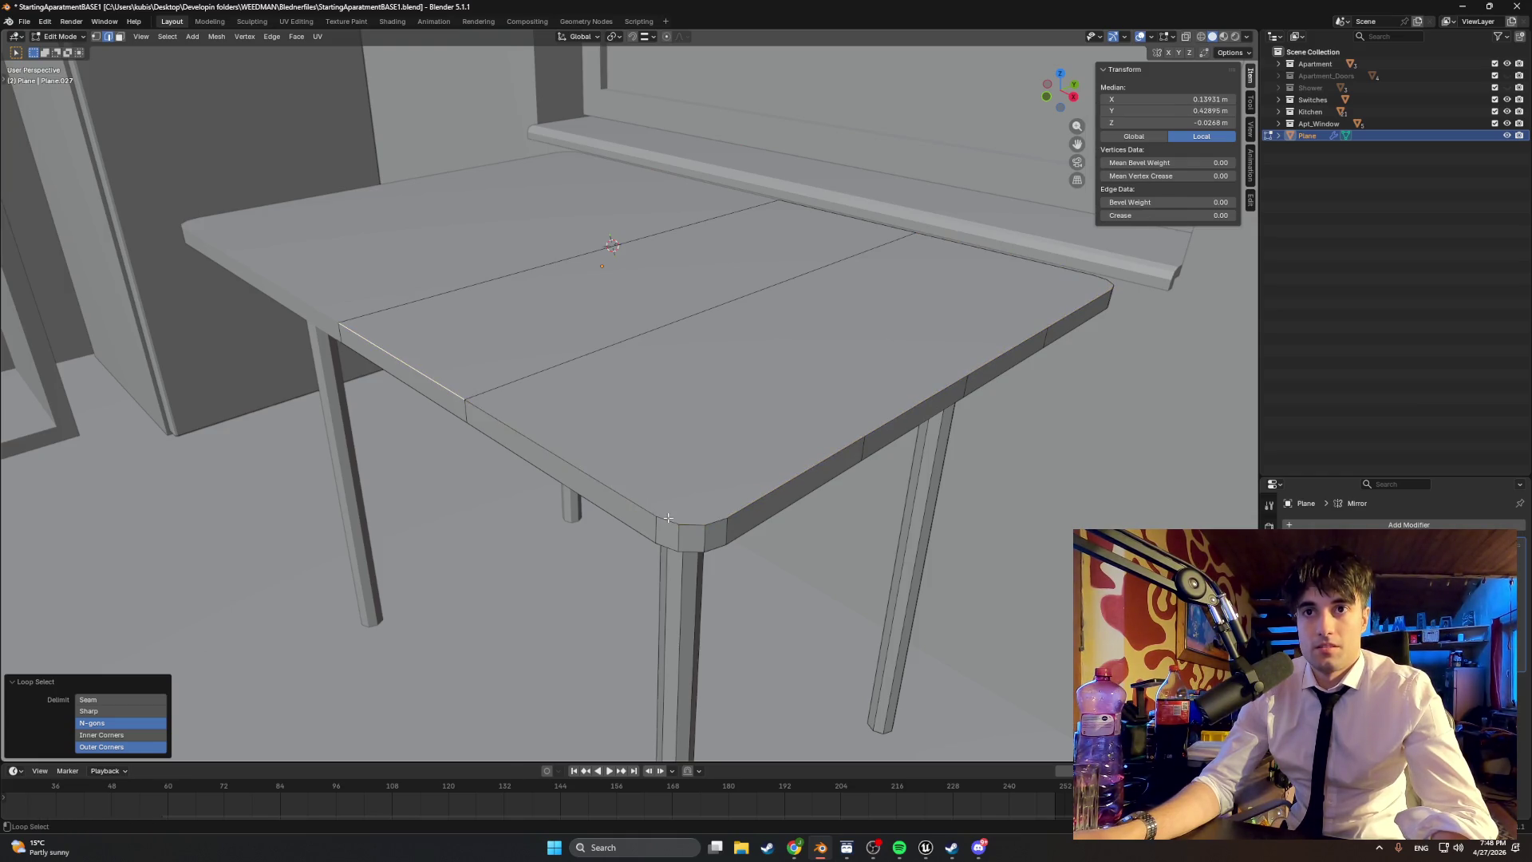
left_click(872, 223, "alt")
mouse_move(872, 223)
middle_mouse_down()
mouse_move(687, 318)
mouse_move(679, 341)
middle_mouse_up()
key("ctrl+b")
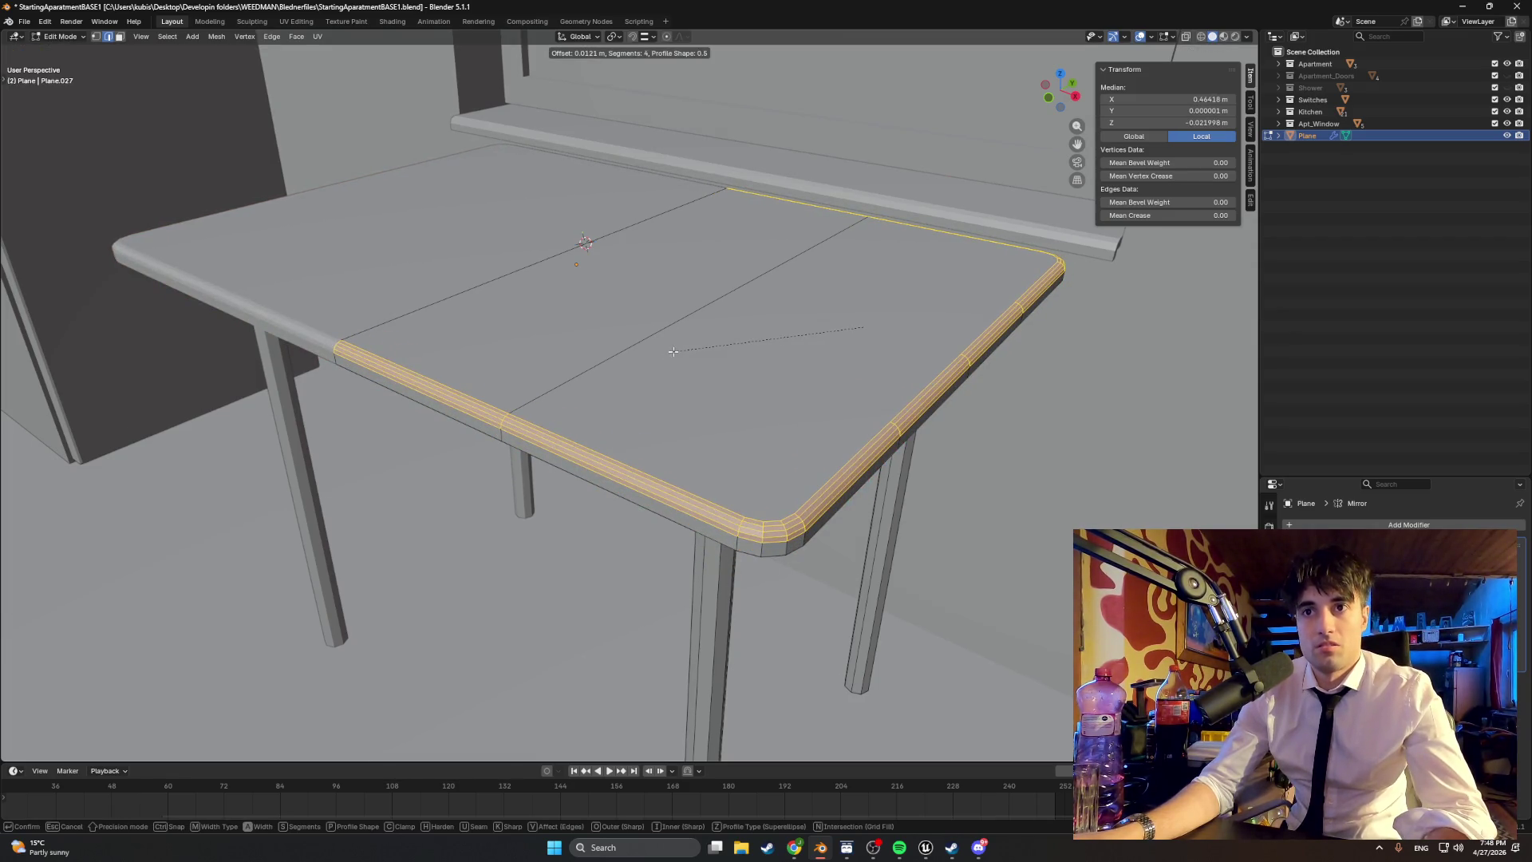
scroll(673, 351, "down", 1)
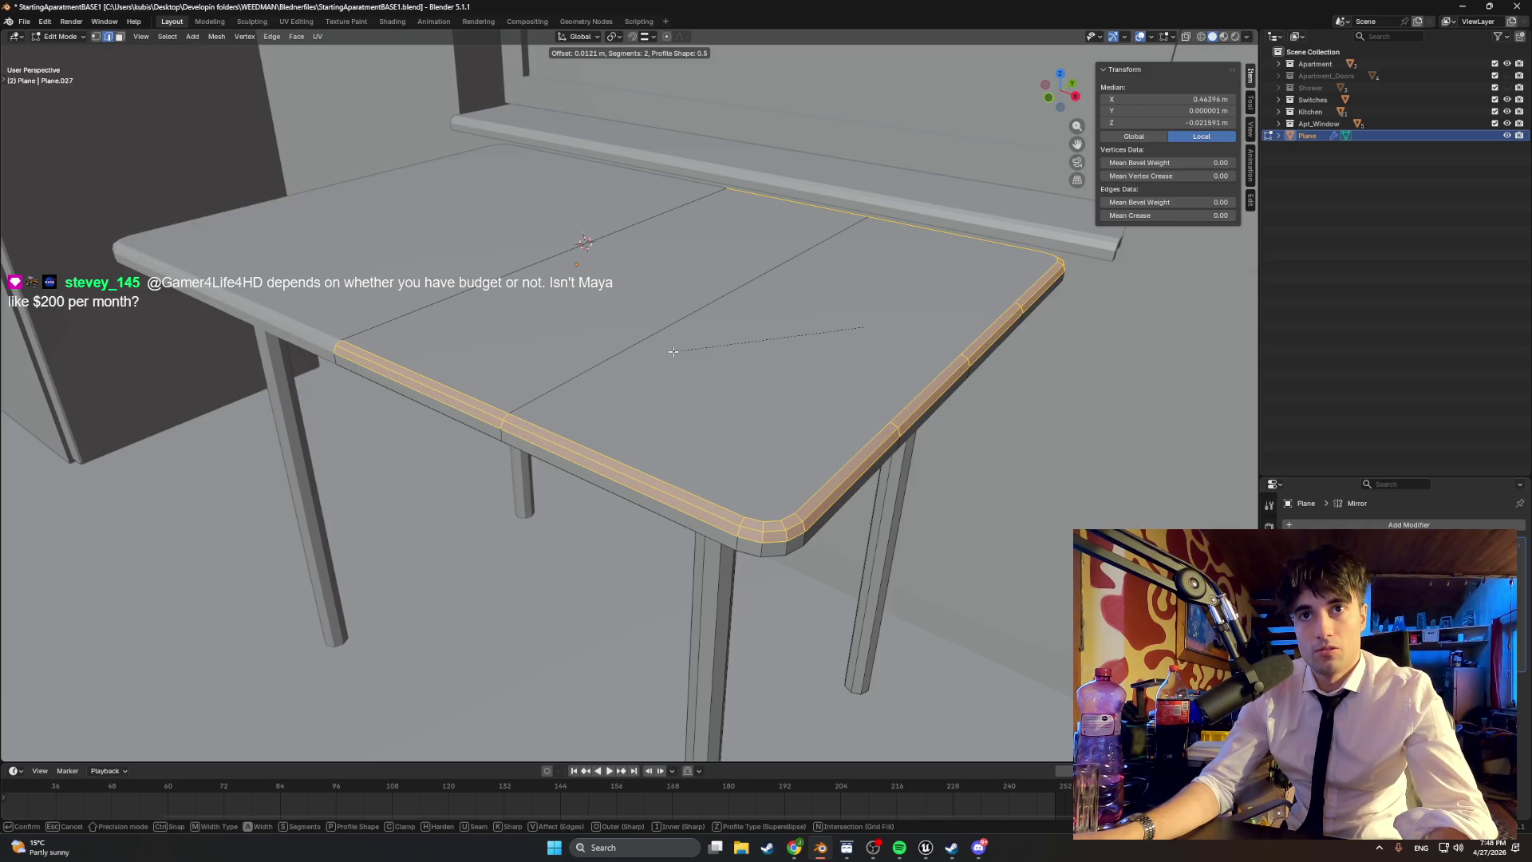
mouse_move(671, 361)
middle_mouse_down()
mouse_move(677, 339)
mouse_move(684, 358)
middle_mouse_up()
scroll(684, 358, "up", 1)
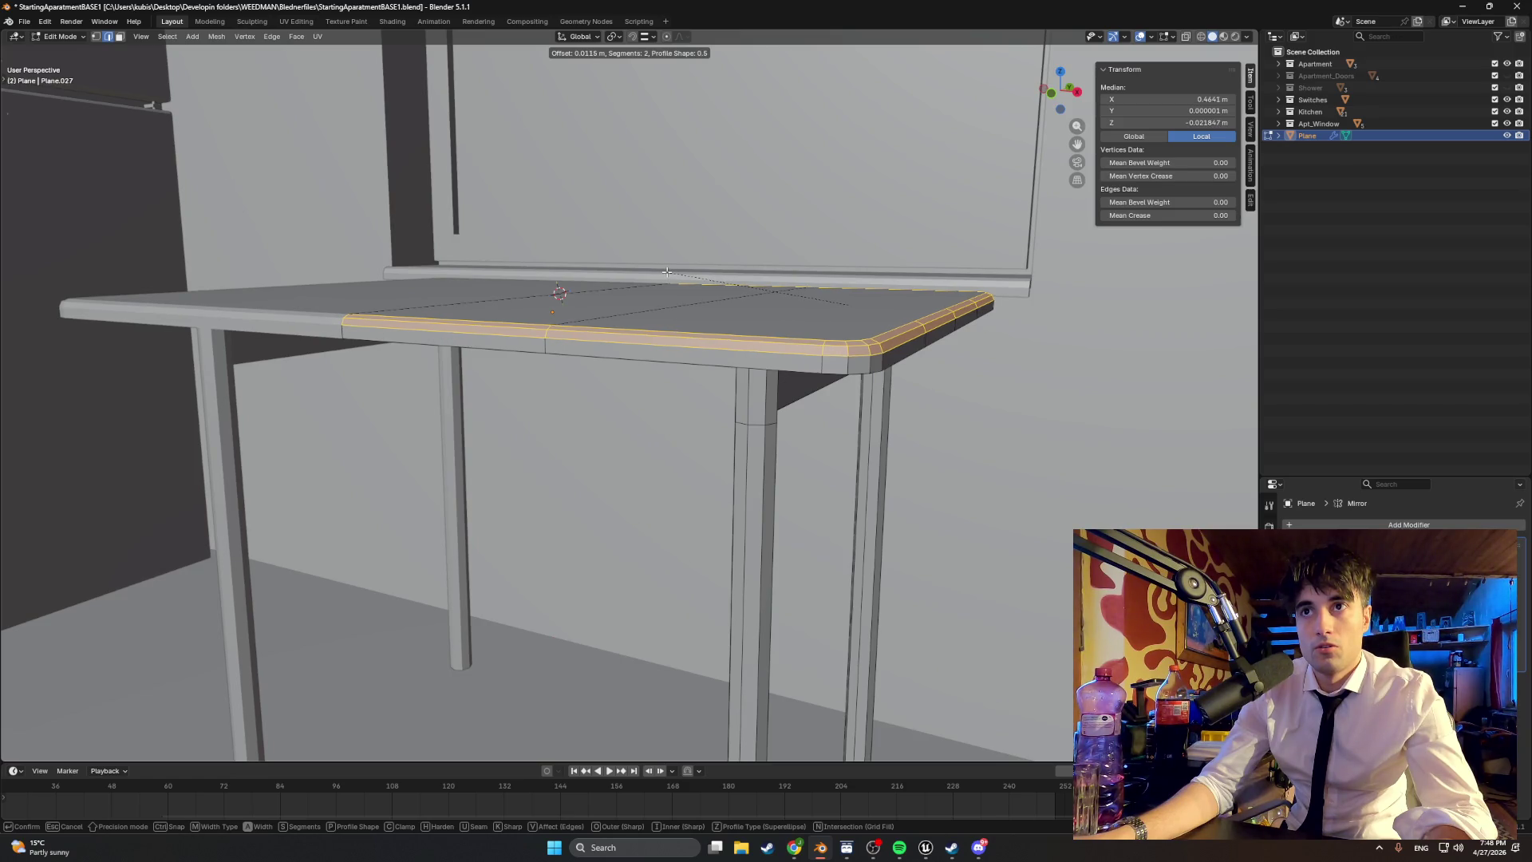
left_click(666, 272)
mouse_move(666, 272)
middle_mouse_down()
mouse_move(611, 342)
mouse_move(721, 476)
mouse_move(601, 459)
mouse_move(691, 437)
mouse_move(623, 408)
middle_mouse_up()
left_click(679, 431)
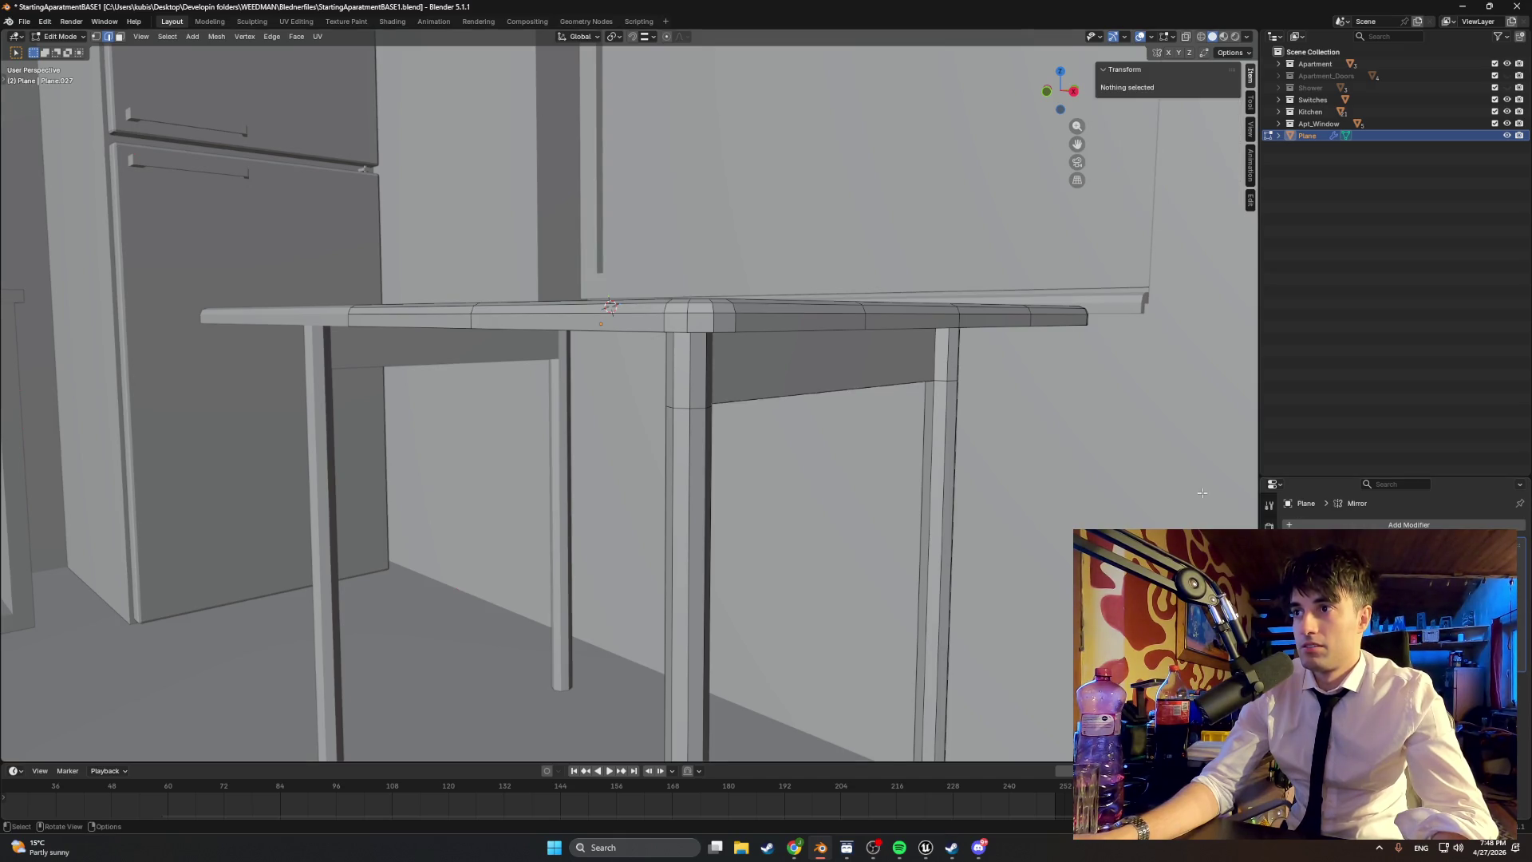
Step: Re-enter edit mode and select the apron face and thin strips under the tabletop
key("Tab")
mouse_move(986, 512)
middle_mouse_down()
mouse_move(888, 468)
mouse_move(803, 402)
mouse_move(640, 365)
middle_mouse_up()
key("Tab")
left_click(640, 365)
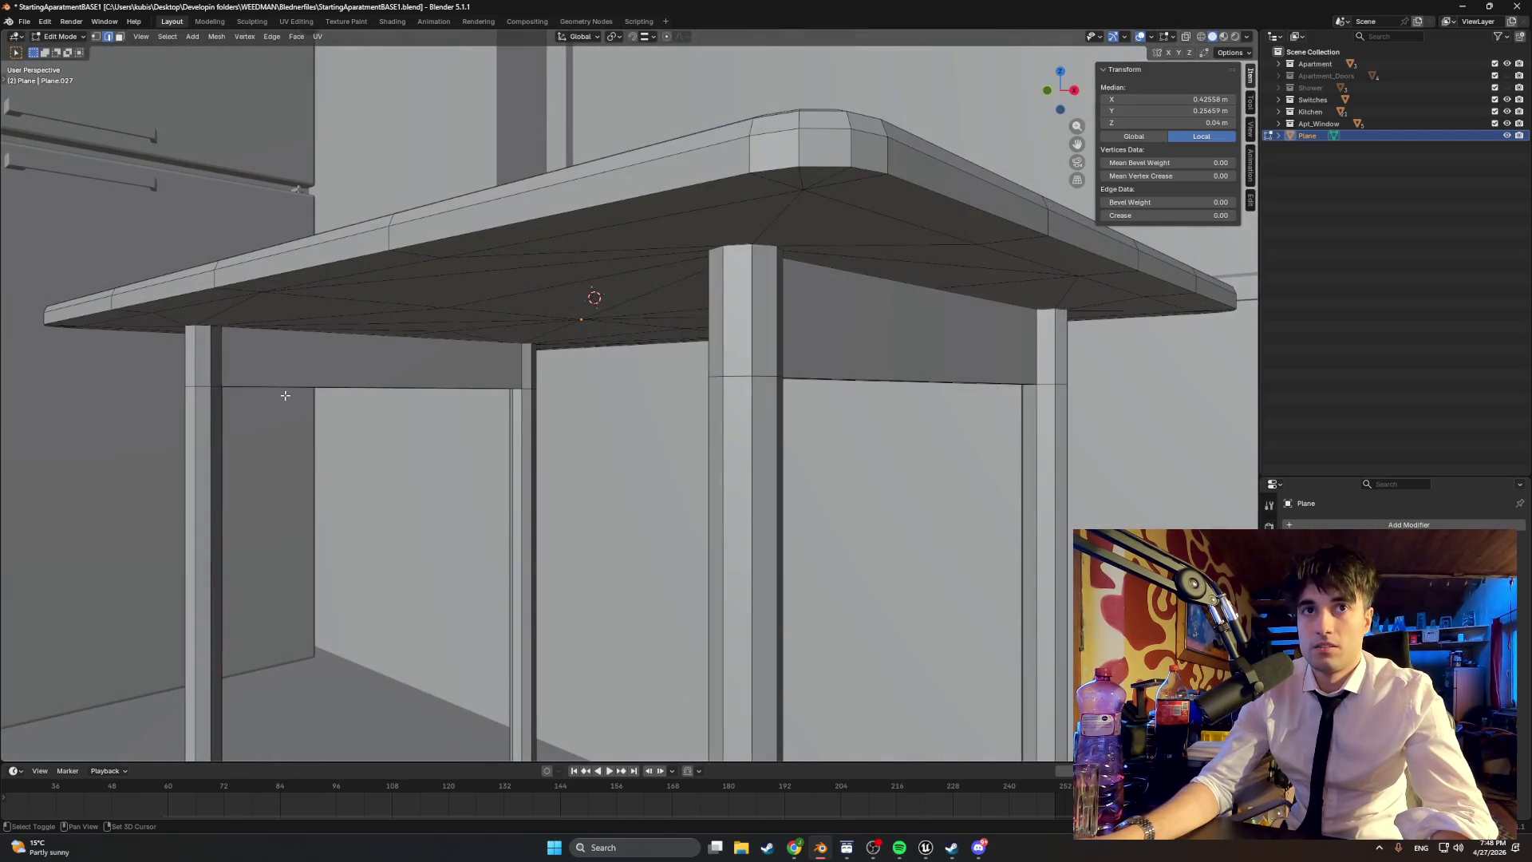
left_click(217, 371)
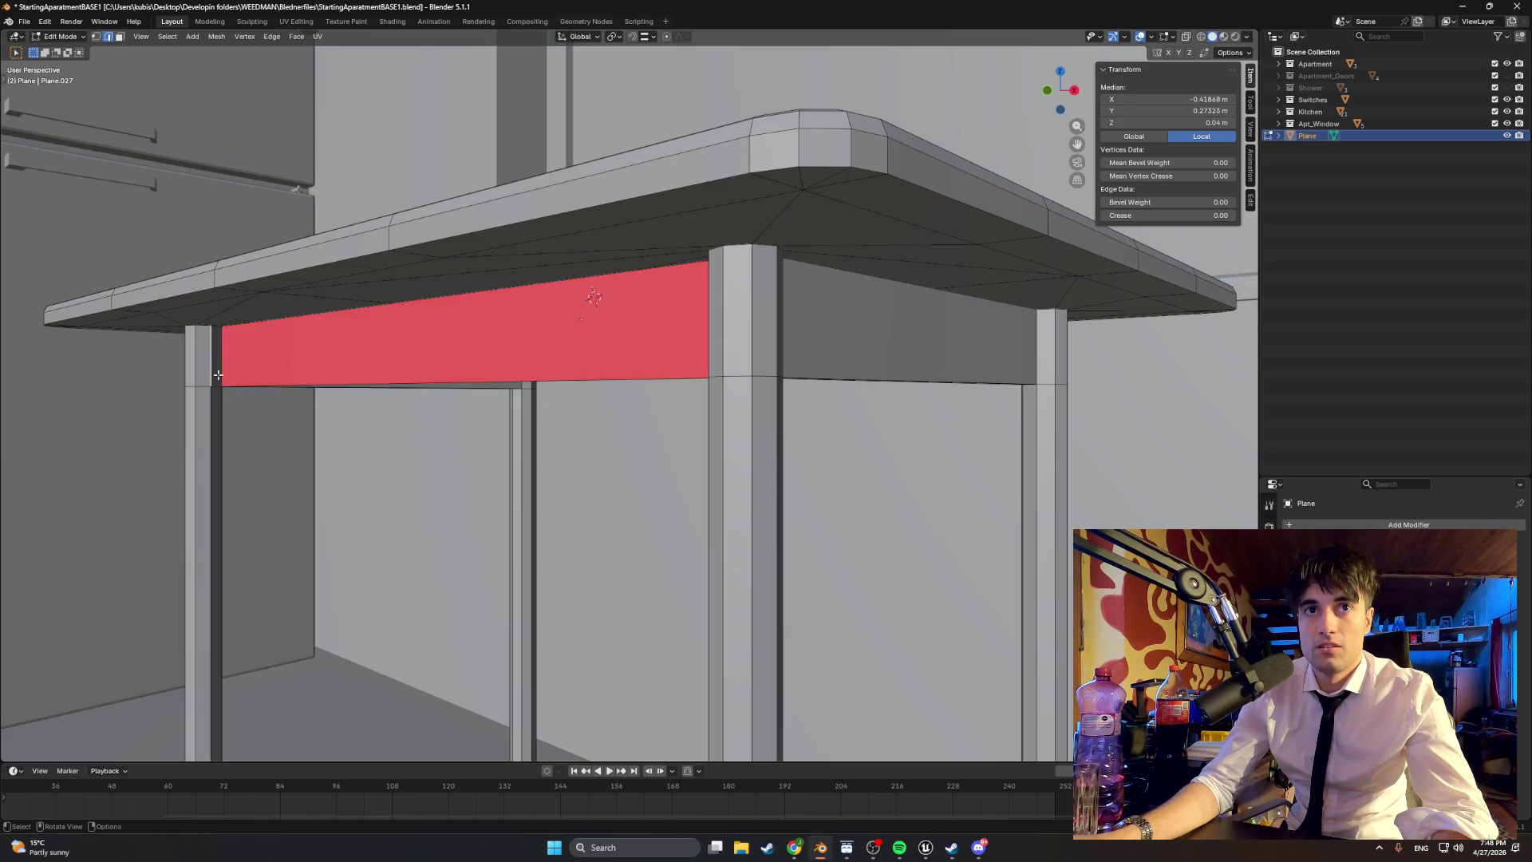
middle_click_drag(214, 373, 482, 375)
left_click(794, 377, "shift")
left_click(769, 380)
left_click(749, 373, "shift")
mouse_move(748, 373)
middle_mouse_down()
mouse_move(559, 239)
mouse_move(386, 171)
mouse_move(553, 409)
mouse_move(253, 405)
mouse_move(387, 383)
mouse_move(705, 410)
mouse_move(876, 404)
middle_mouse_up()
Step: Select the reversed beam side face and flip its normals to face outward
left_click(182, 363)
left_click(724, 409, "shift")
mouse_move(518, 424)
middle_mouse_down()
mouse_move(375, 447)
mouse_move(646, 464)
middle_mouse_up()
left_click(872, 453)
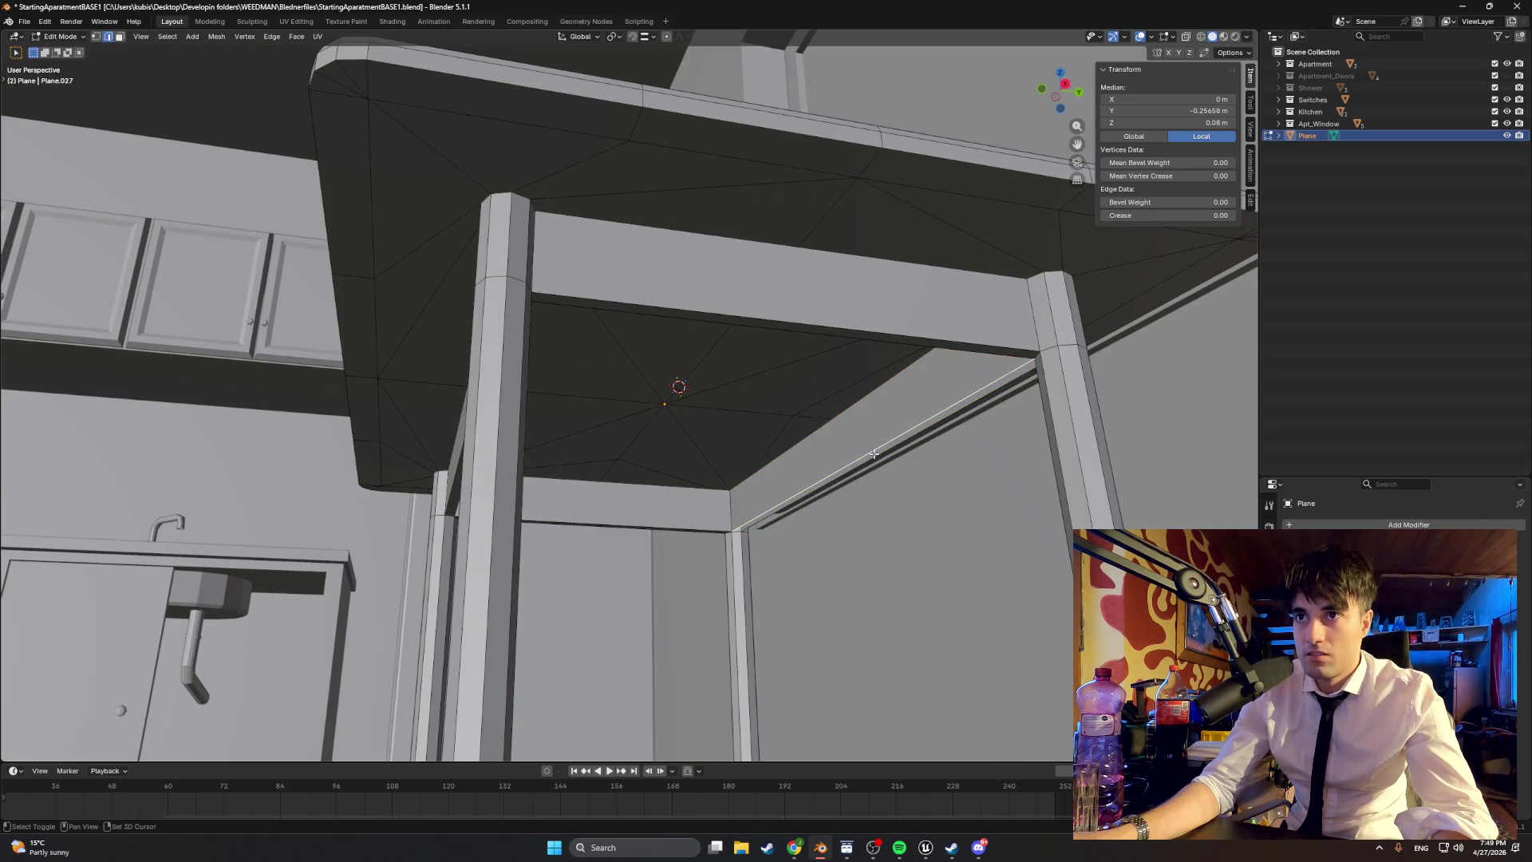
middle_click_drag(875, 455, 764, 467)
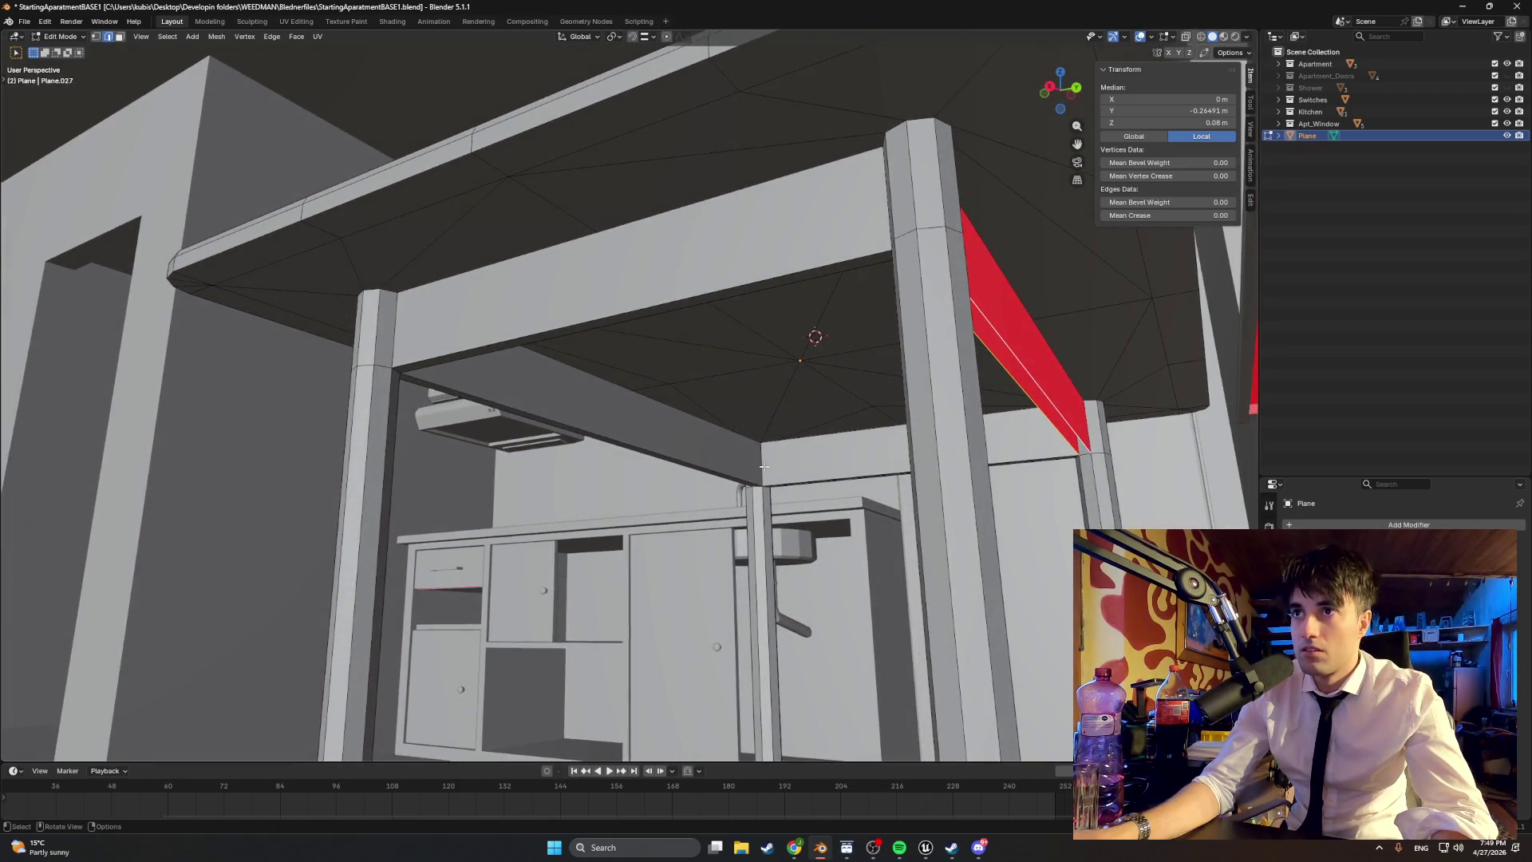
scroll(971, 441, "up", 3)
scroll(1025, 411, "down", 3)
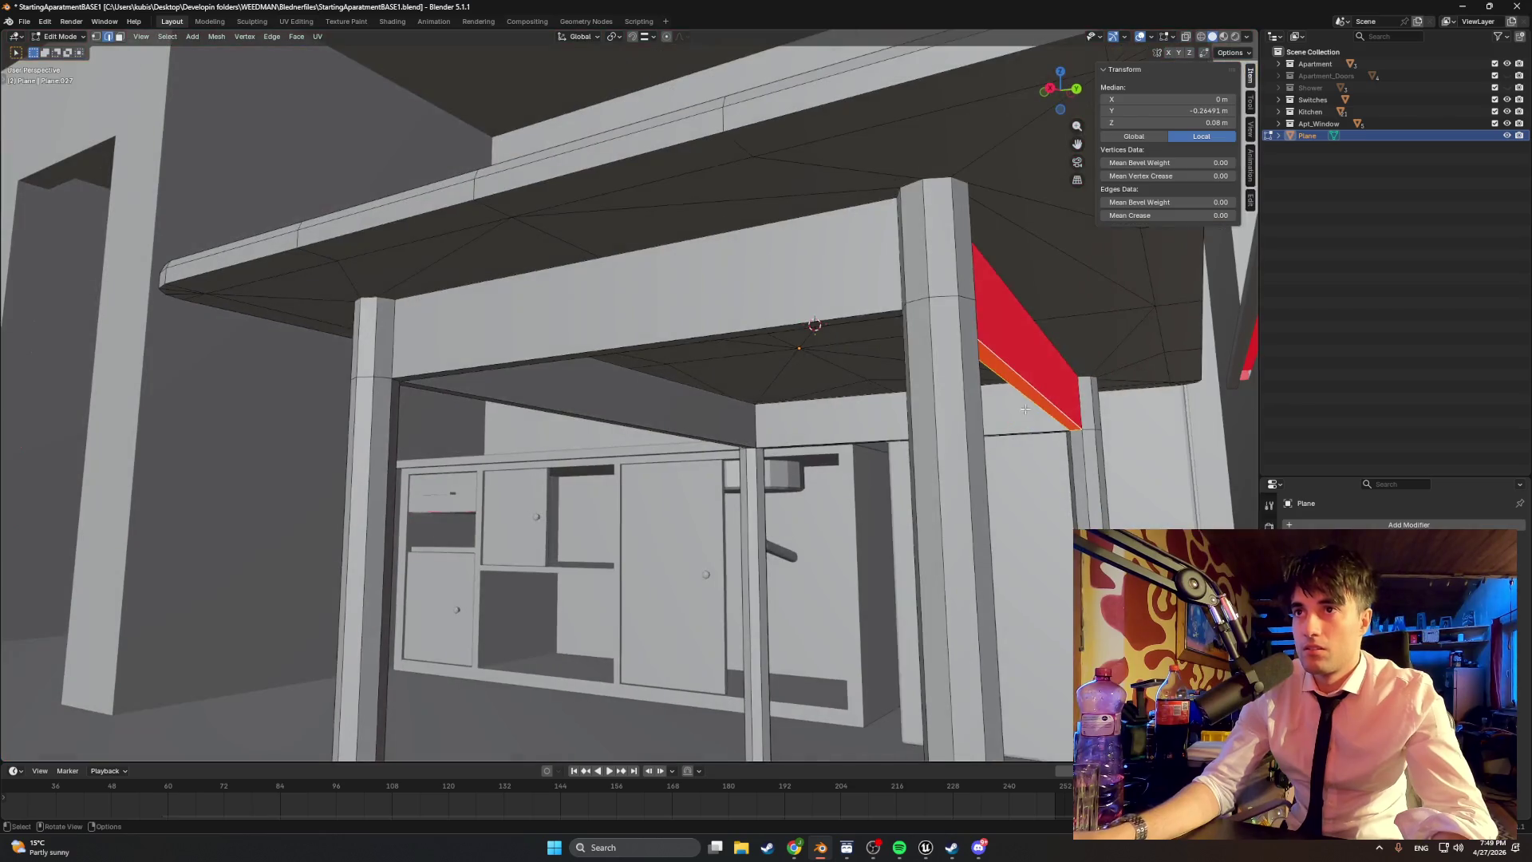
left_click(1020, 340)
mouse_move(1020, 341)
middle_mouse_down()
mouse_move(985, 370)
mouse_move(1002, 374)
middle_mouse_up()
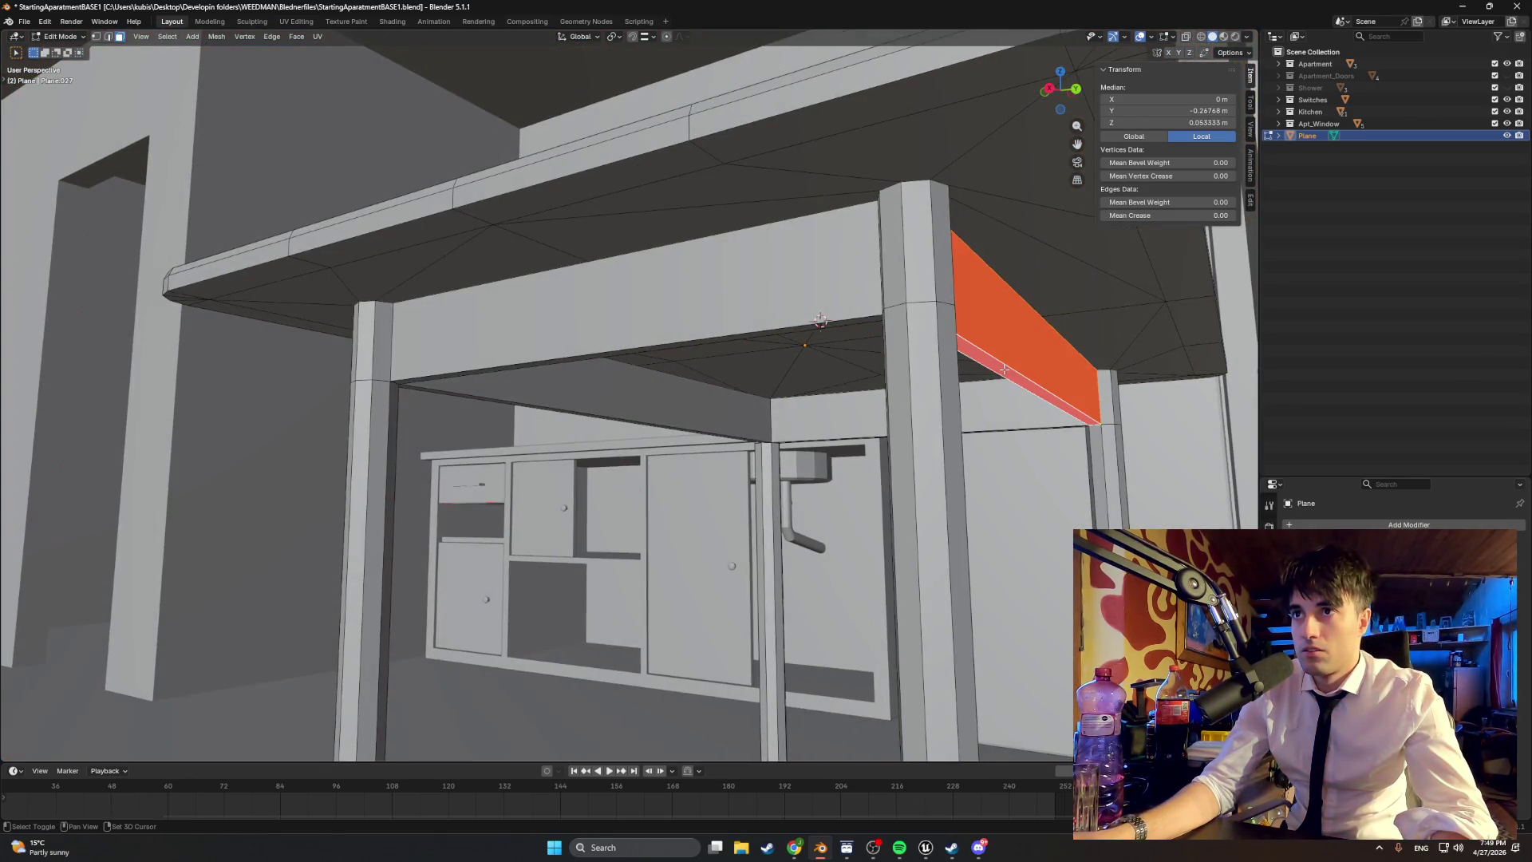
right_click(877, 359)
left_click(926, 447)
mouse_move(926, 446)
middle_mouse_down()
mouse_move(899, 398)
mouse_move(780, 466)
mouse_move(799, 462)
mouse_move(594, 422)
mouse_move(692, 450)
mouse_move(710, 412)
mouse_move(574, 393)
mouse_move(591, 370)
mouse_move(582, 393)
mouse_move(693, 501)
middle_mouse_up()
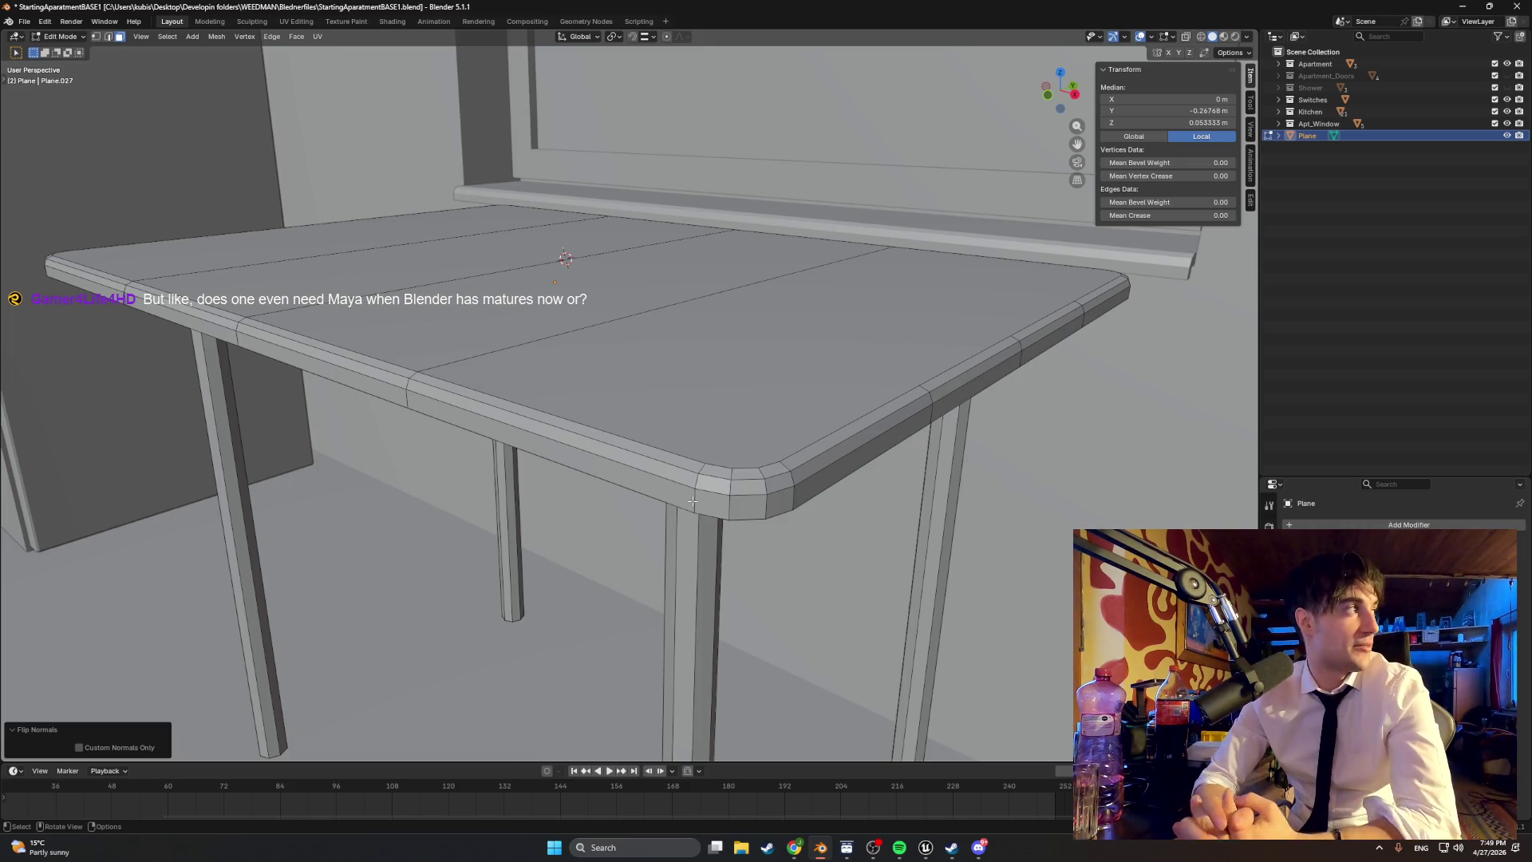
scroll(692, 501, "down", 1)
scroll(641, 398, "down", 2)
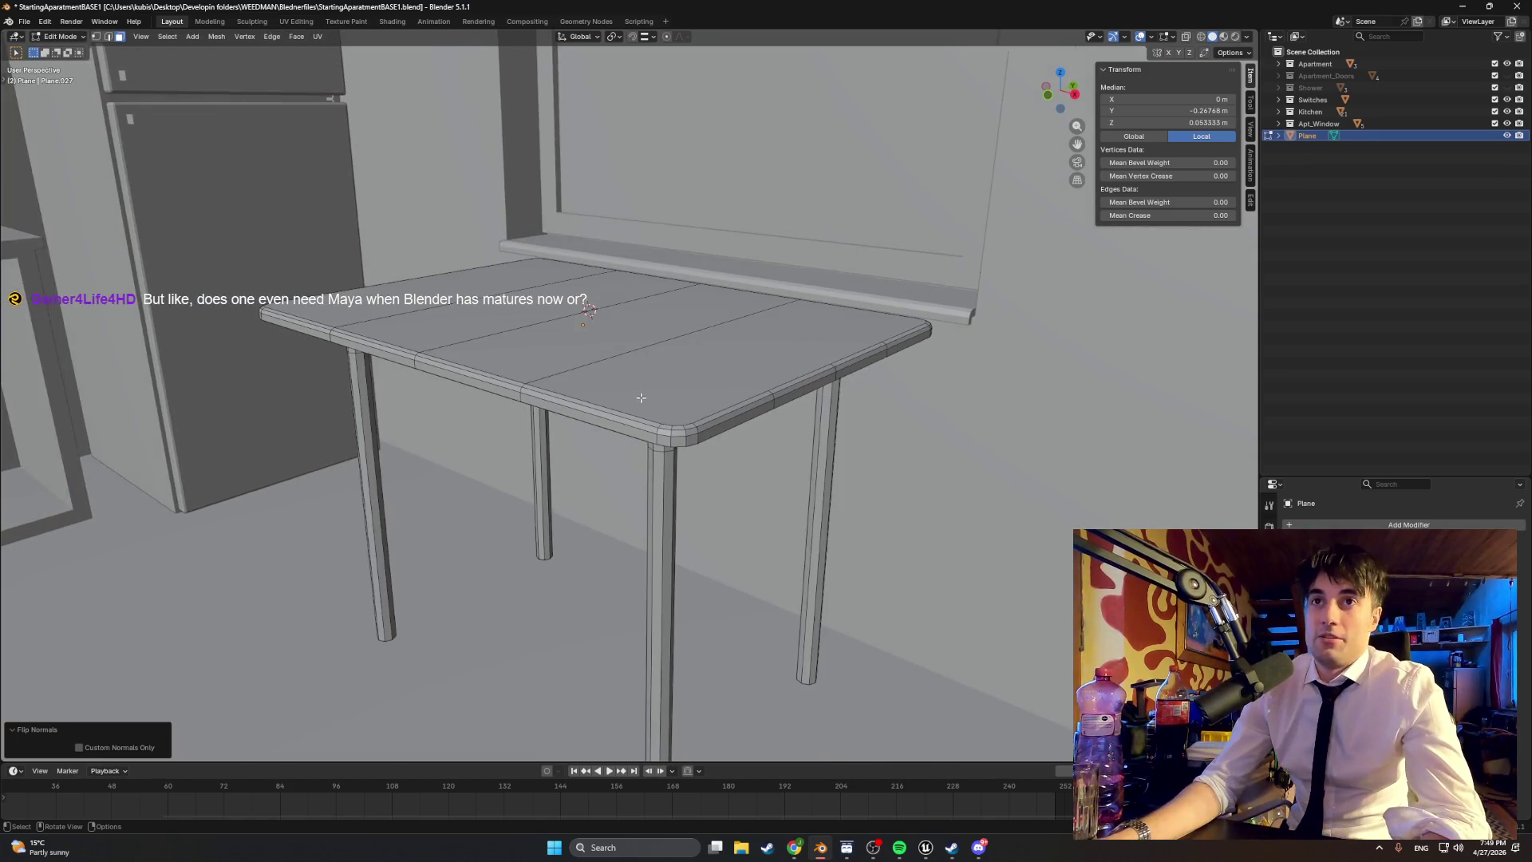
scroll(641, 398, "up", 1)
middle_click_drag(635, 402, 561, 365, "shift")
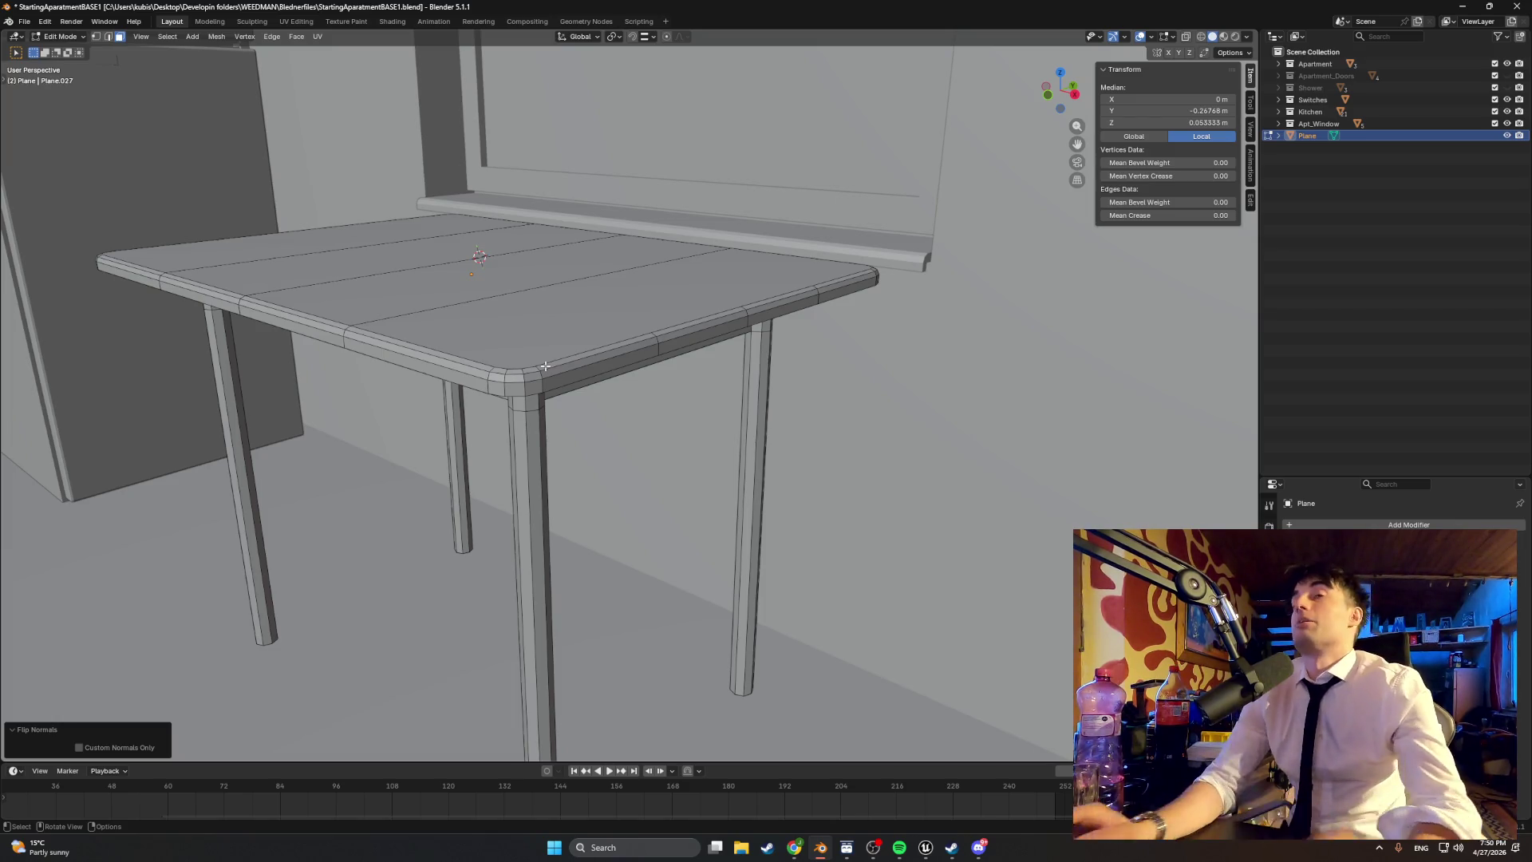
mouse_move(545, 366)
middle_mouse_down()
mouse_move(530, 420)
mouse_move(598, 416)
mouse_move(559, 417)
mouse_move(609, 442)
mouse_move(447, 423)
mouse_move(689, 460)
mouse_move(610, 432)
mouse_move(602, 403)
mouse_move(616, 409)
mouse_move(594, 431)
mouse_move(692, 406)
mouse_move(665, 417)
mouse_move(702, 440)
mouse_move(611, 428)
mouse_move(696, 436)
mouse_move(733, 399)
mouse_move(623, 364)
mouse_move(549, 370)
middle_mouse_up()
middle_click_drag(664, 384, 683, 425)
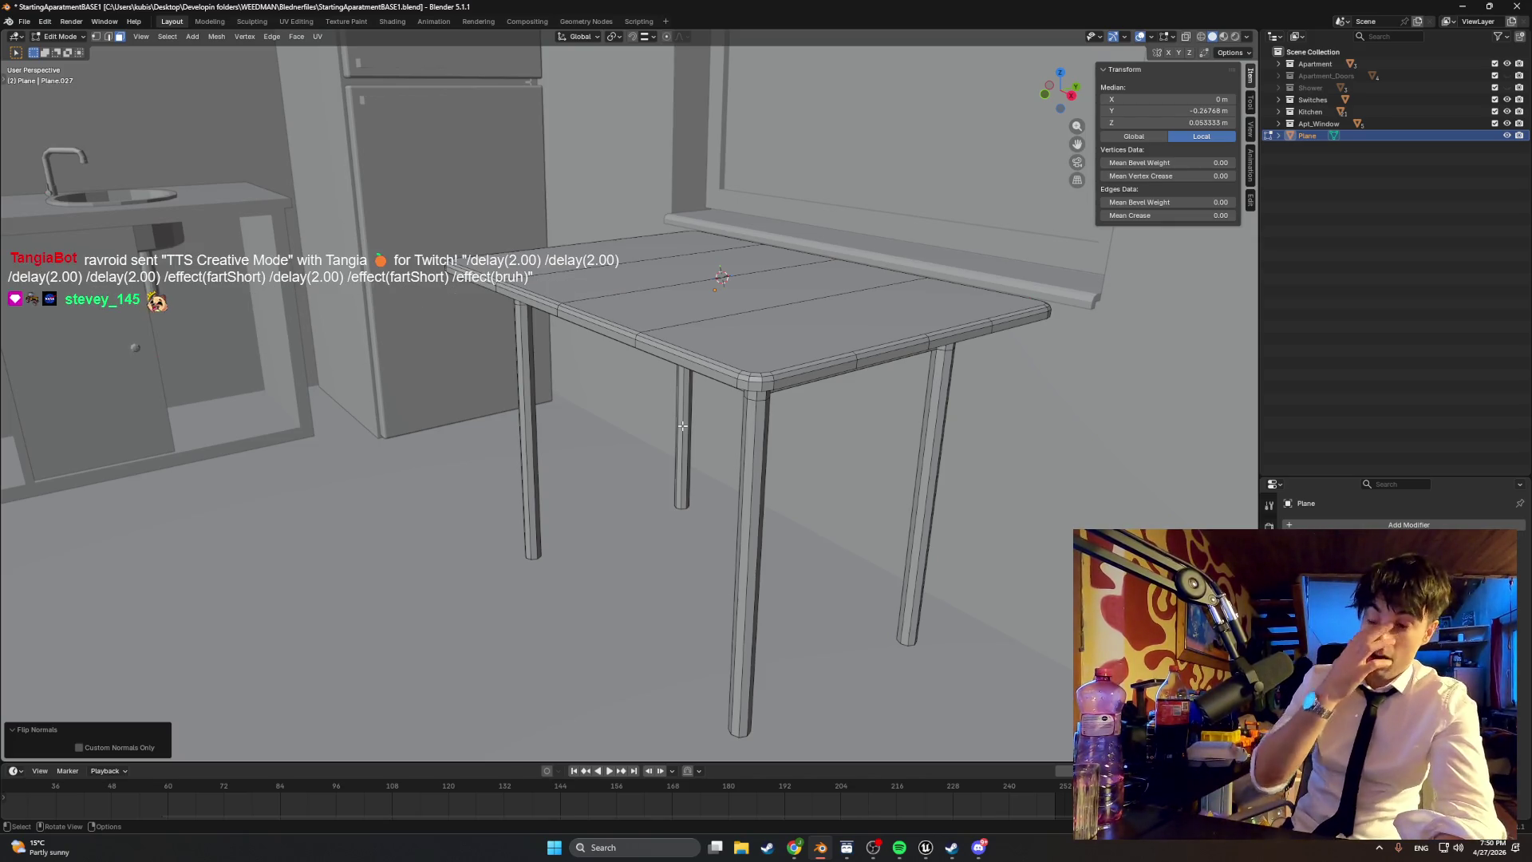
mouse_move(682, 427)
middle_mouse_down()
mouse_move(716, 382)
mouse_move(640, 350)
mouse_move(654, 416)
mouse_move(764, 335)
mouse_move(812, 447)
mouse_move(699, 423)
mouse_move(748, 423)
middle_mouse_up()
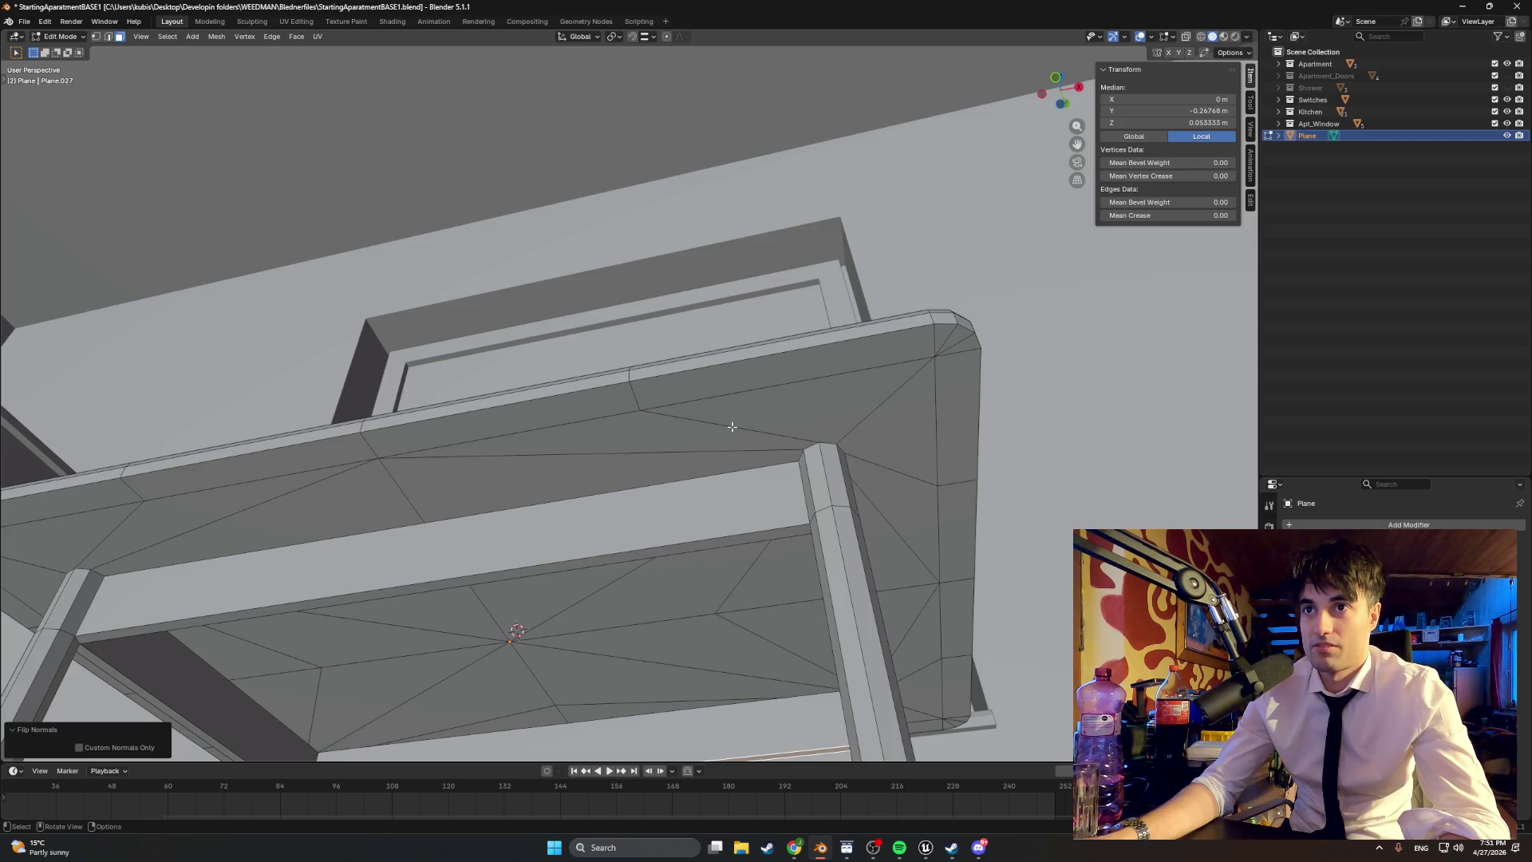
mouse_move(732, 427)
middle_mouse_down()
mouse_move(855, 455)
mouse_move(759, 427)
mouse_move(640, 419)
mouse_move(605, 434)
mouse_move(609, 420)
mouse_move(718, 400)
mouse_move(695, 481)
mouse_move(520, 609)
mouse_move(541, 537)
mouse_move(718, 455)
mouse_move(705, 503)
mouse_move(773, 420)
middle_mouse_up()
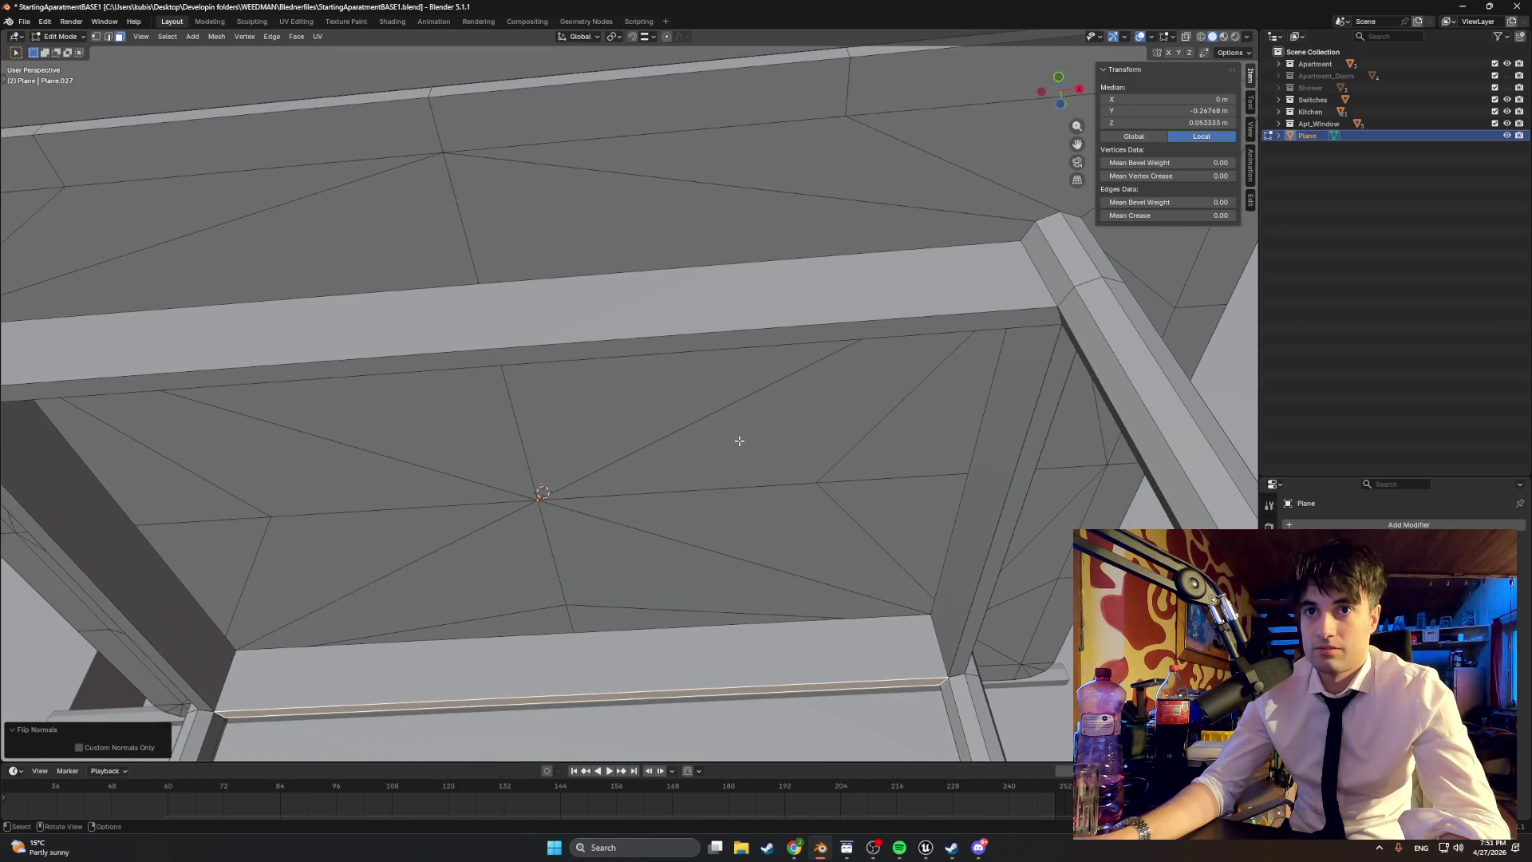
scroll(739, 440, "down", 5)
mouse_move(728, 462)
middle_mouse_down()
mouse_move(677, 506)
mouse_move(624, 517)
mouse_move(673, 457)
mouse_move(659, 511)
middle_mouse_up()
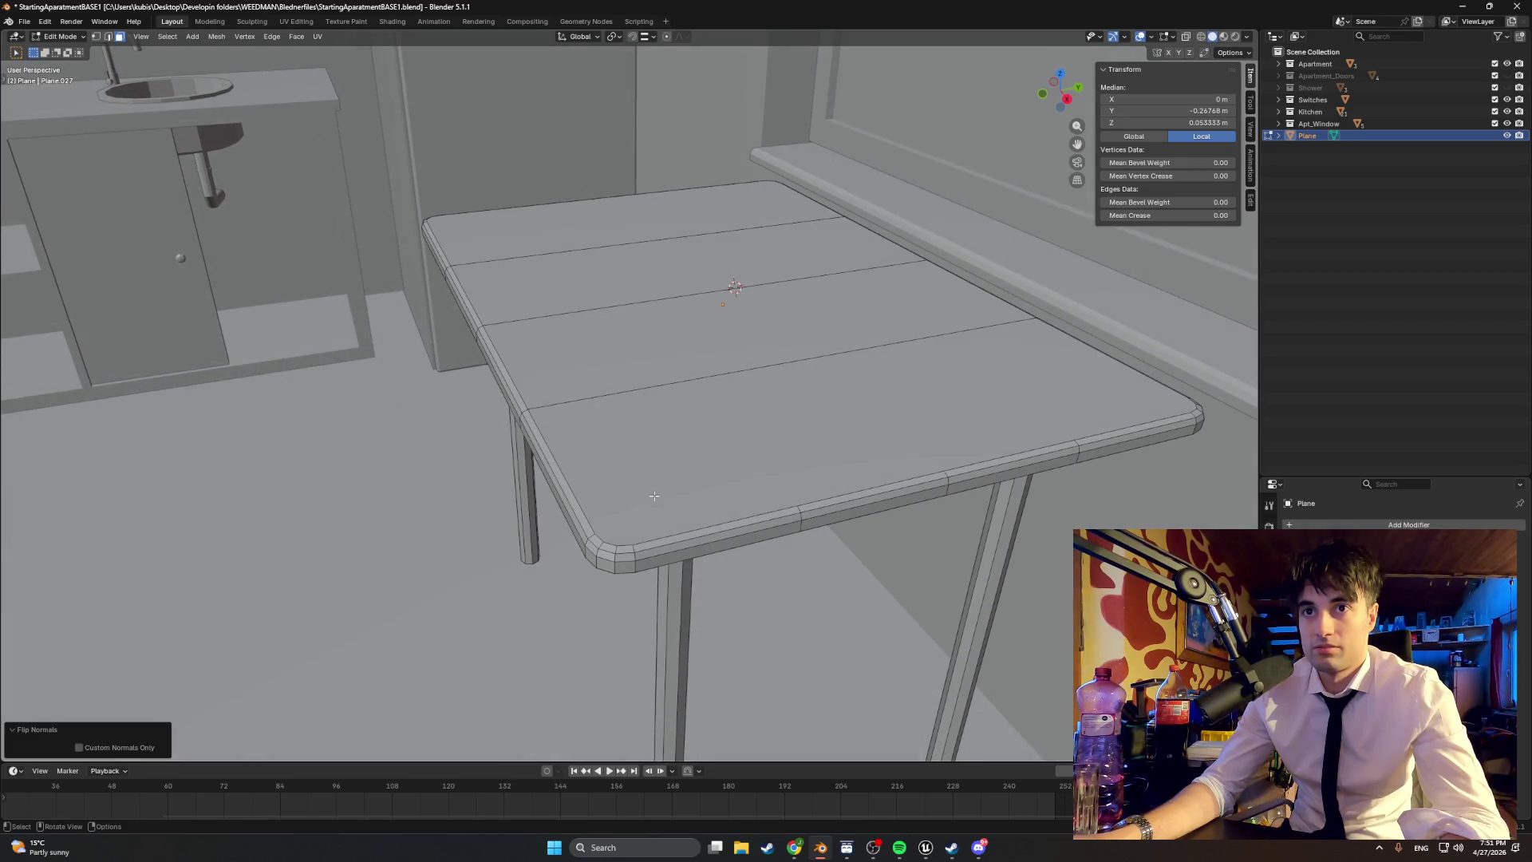
Step: Select the front tabletop face, then zoom in and select the small bevelled corner face
left_click(654, 496)
left_click(495, 249)
left_click(589, 441)
mouse_move(628, 494)
middle_mouse_down()
mouse_move(781, 438)
mouse_move(732, 413)
middle_mouse_up()
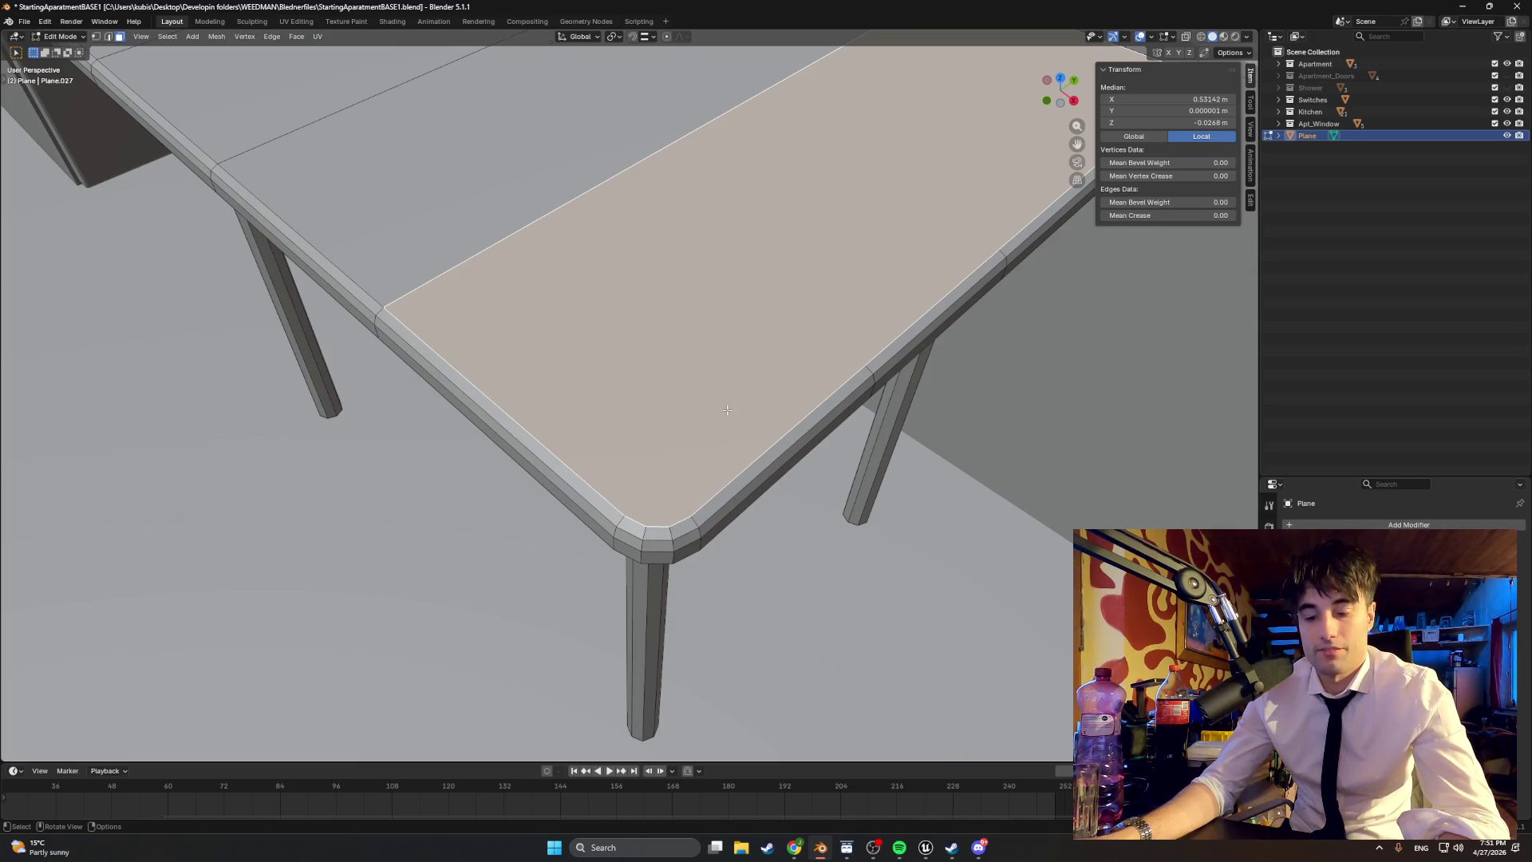
scroll(624, 329, "down", 3)
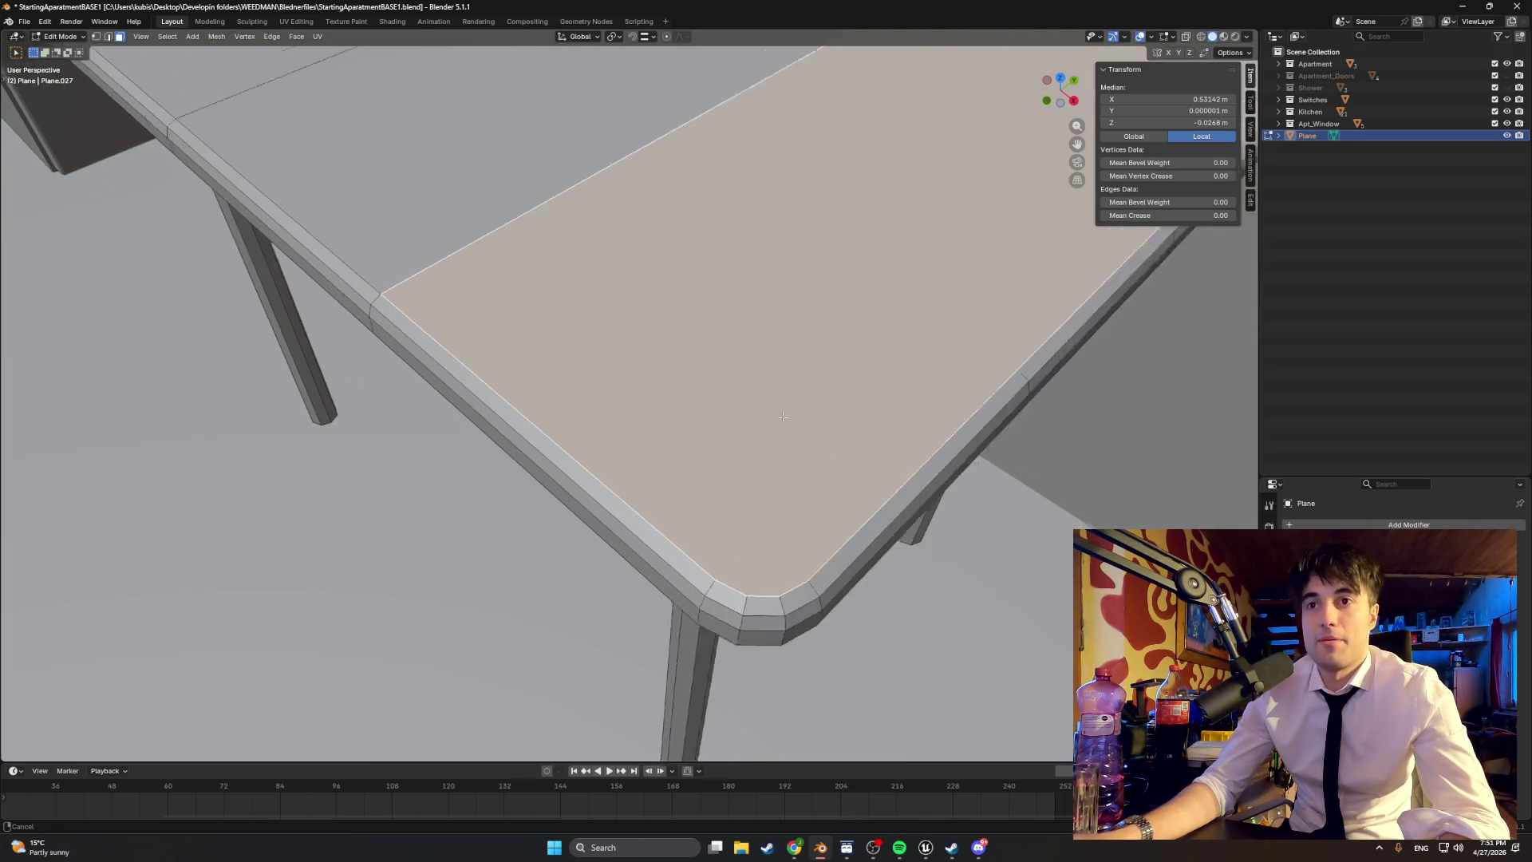
scroll(679, 416, "up", 4)
scroll(679, 416, "down", 5)
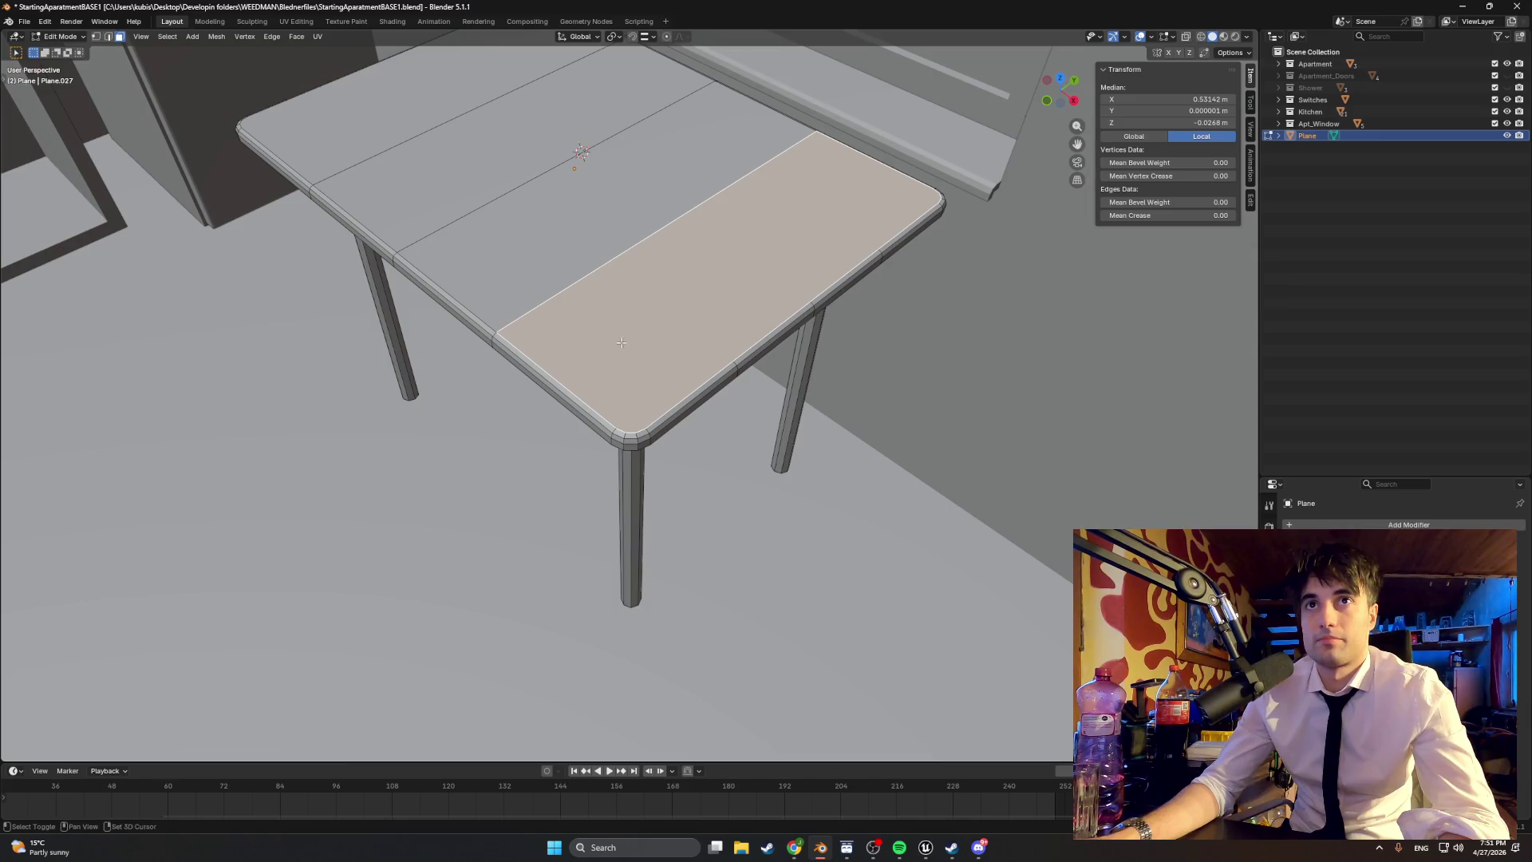
scroll(689, 426, "up", 5)
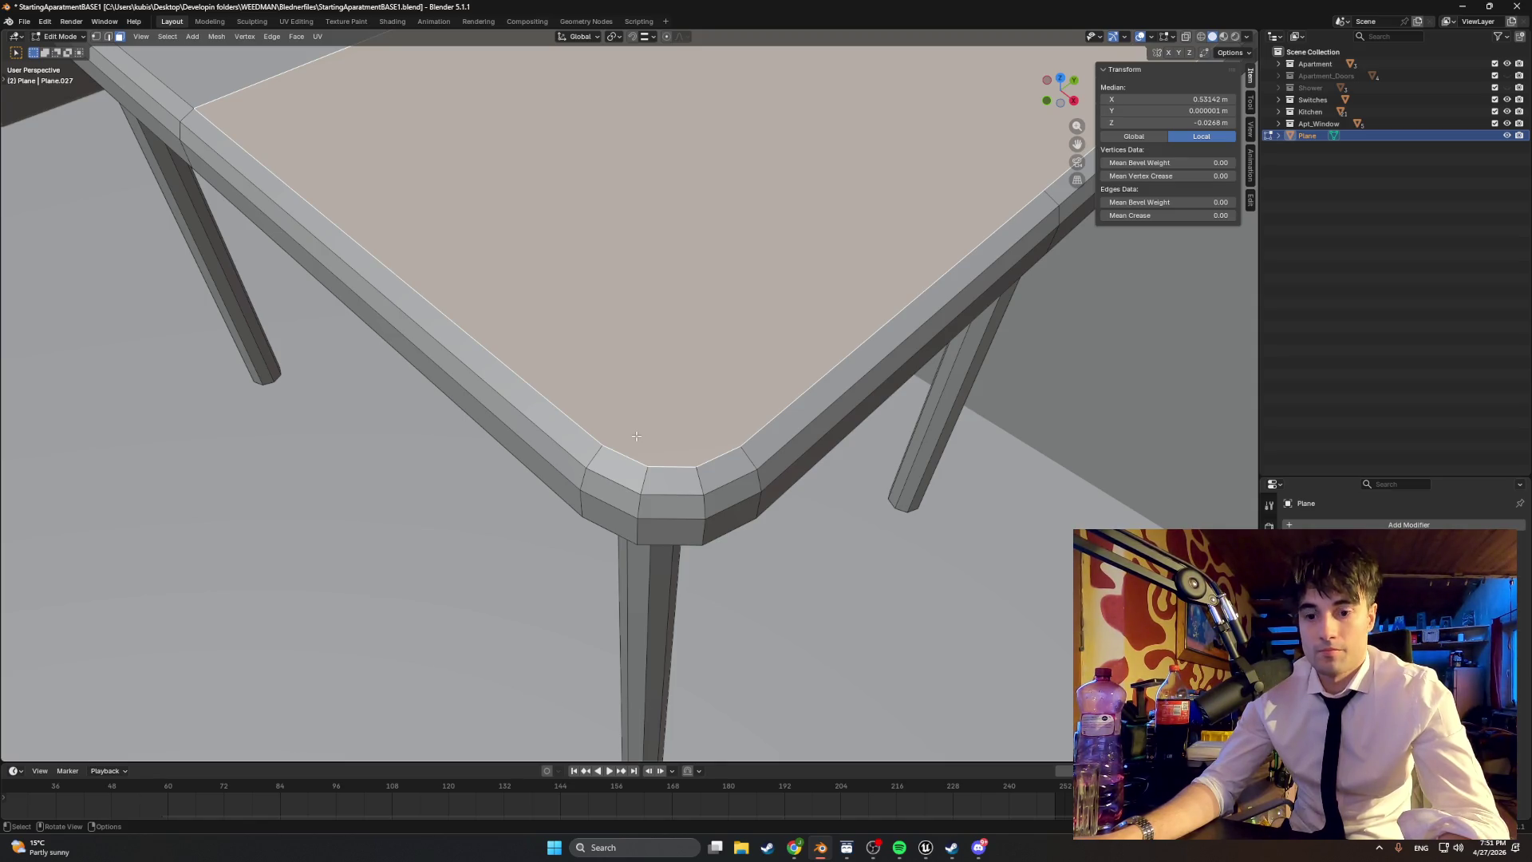
left_click(603, 448)
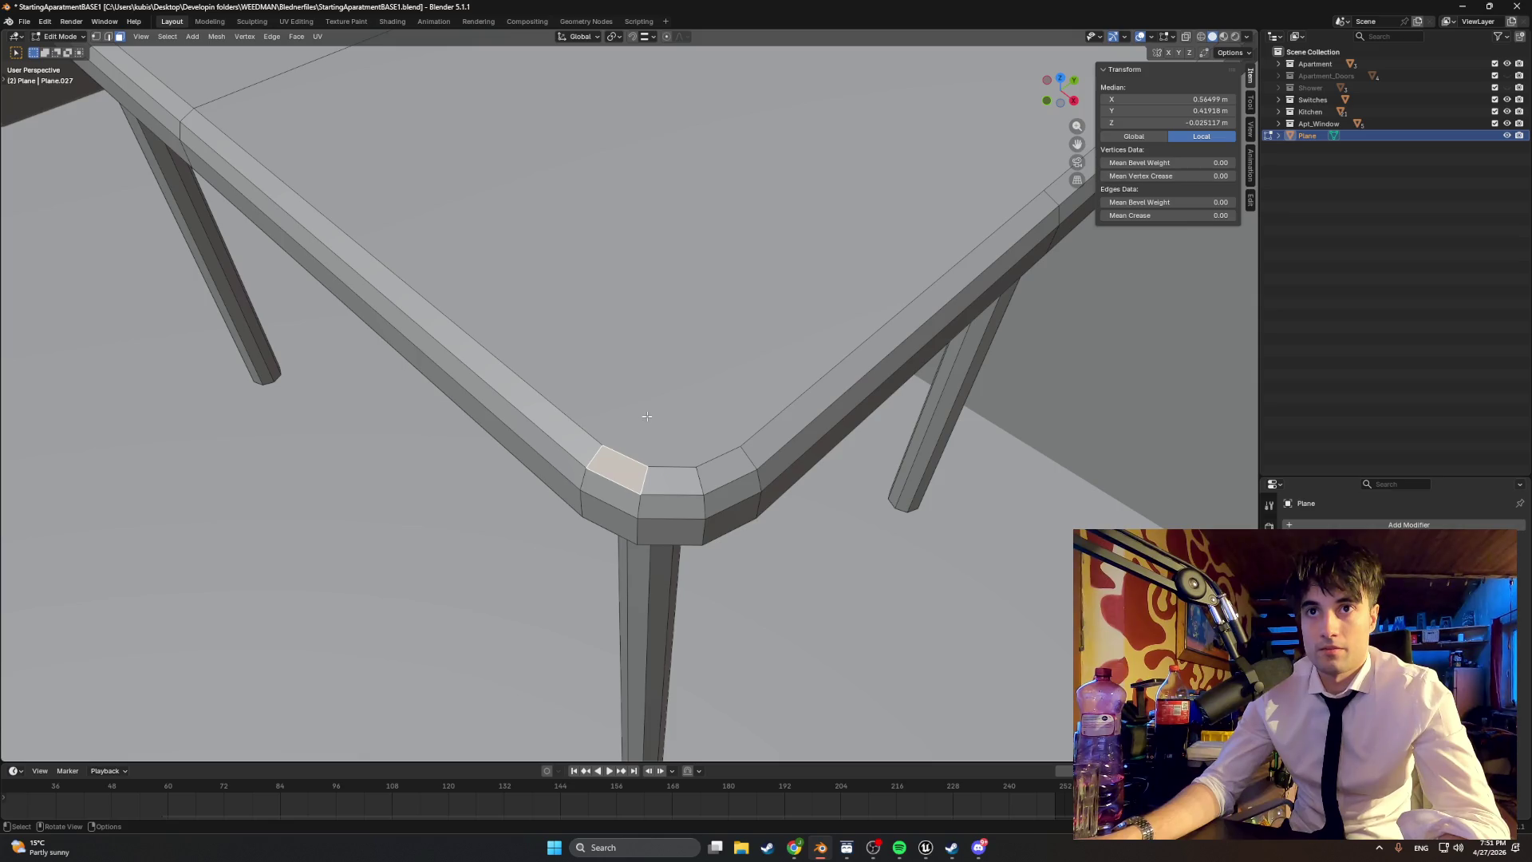
Step: Switch to vertex select and knife-cut a first edge along the table top
key("1")
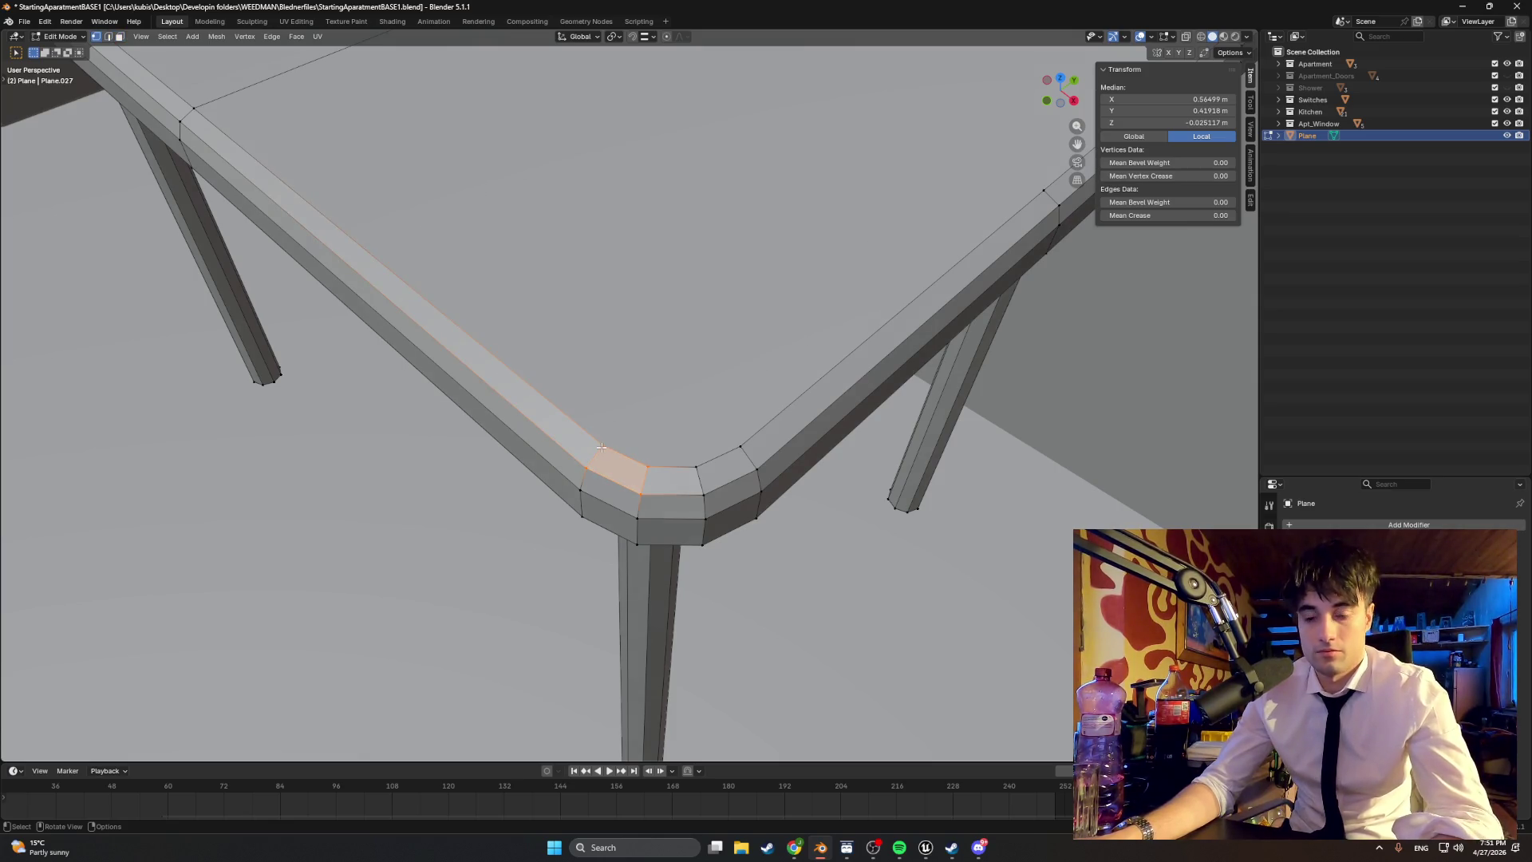
key("k")
scroll(614, 437, "down", 5)
mouse_move(614, 437)
middle_mouse_down()
mouse_move(644, 336)
mouse_move(718, 315)
mouse_move(718, 375)
middle_mouse_up()
scroll(644, 336, "up", 3)
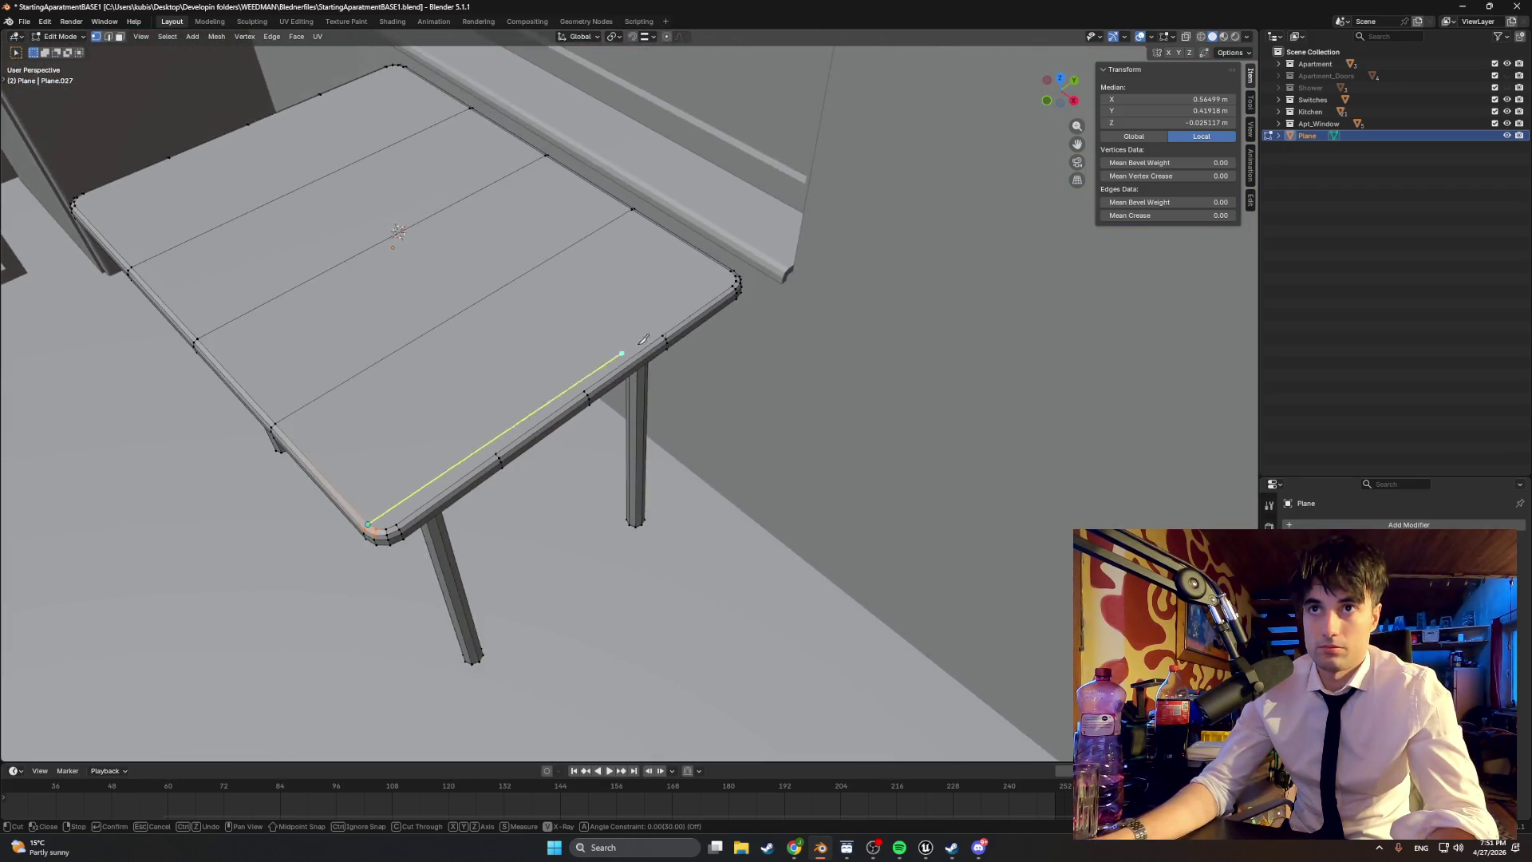
scroll(718, 375, "up", 3)
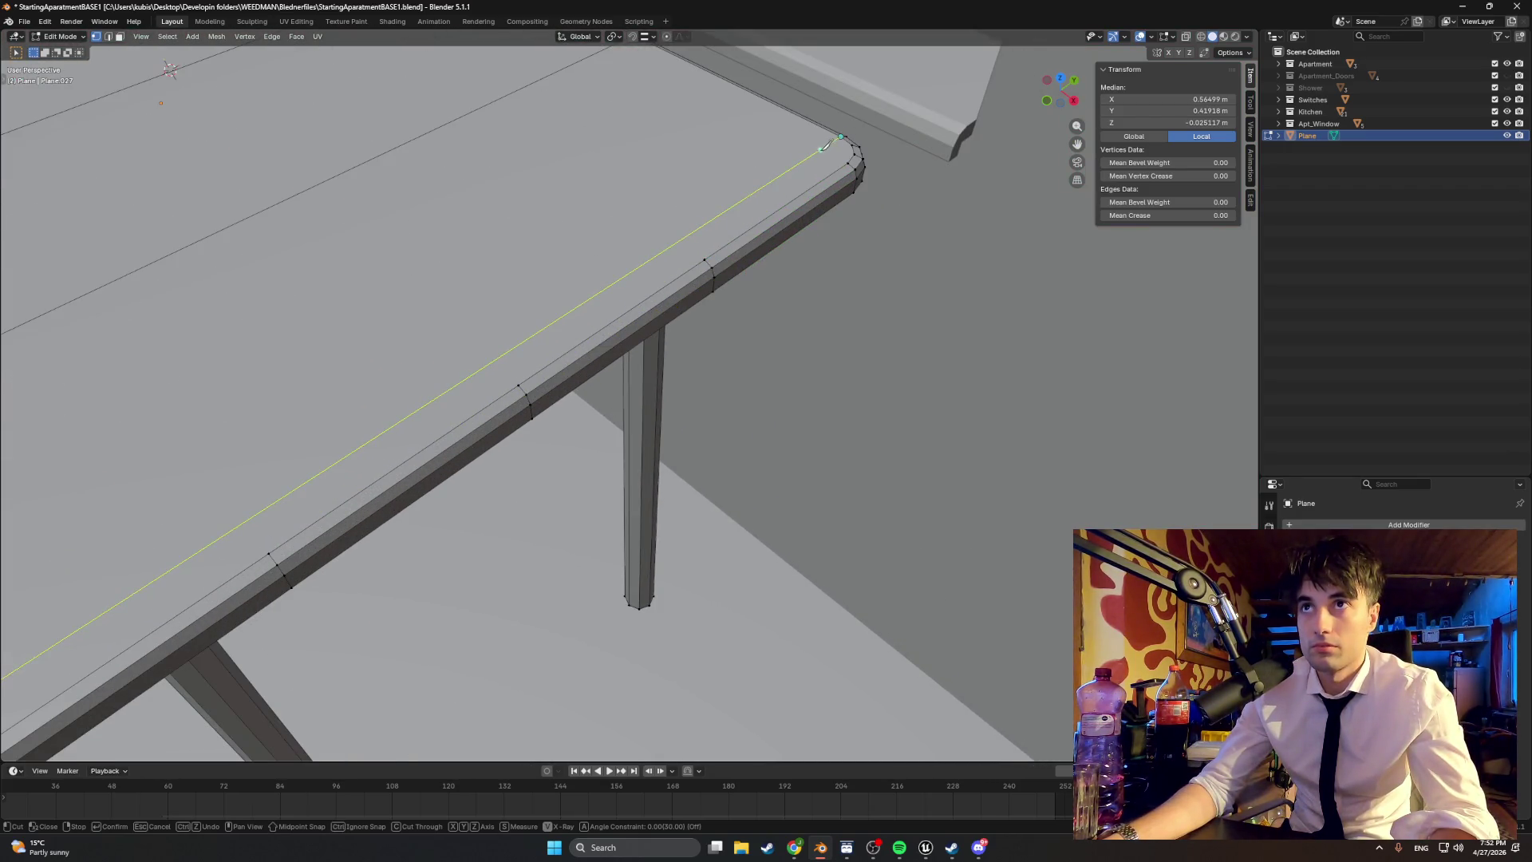
key("Return")
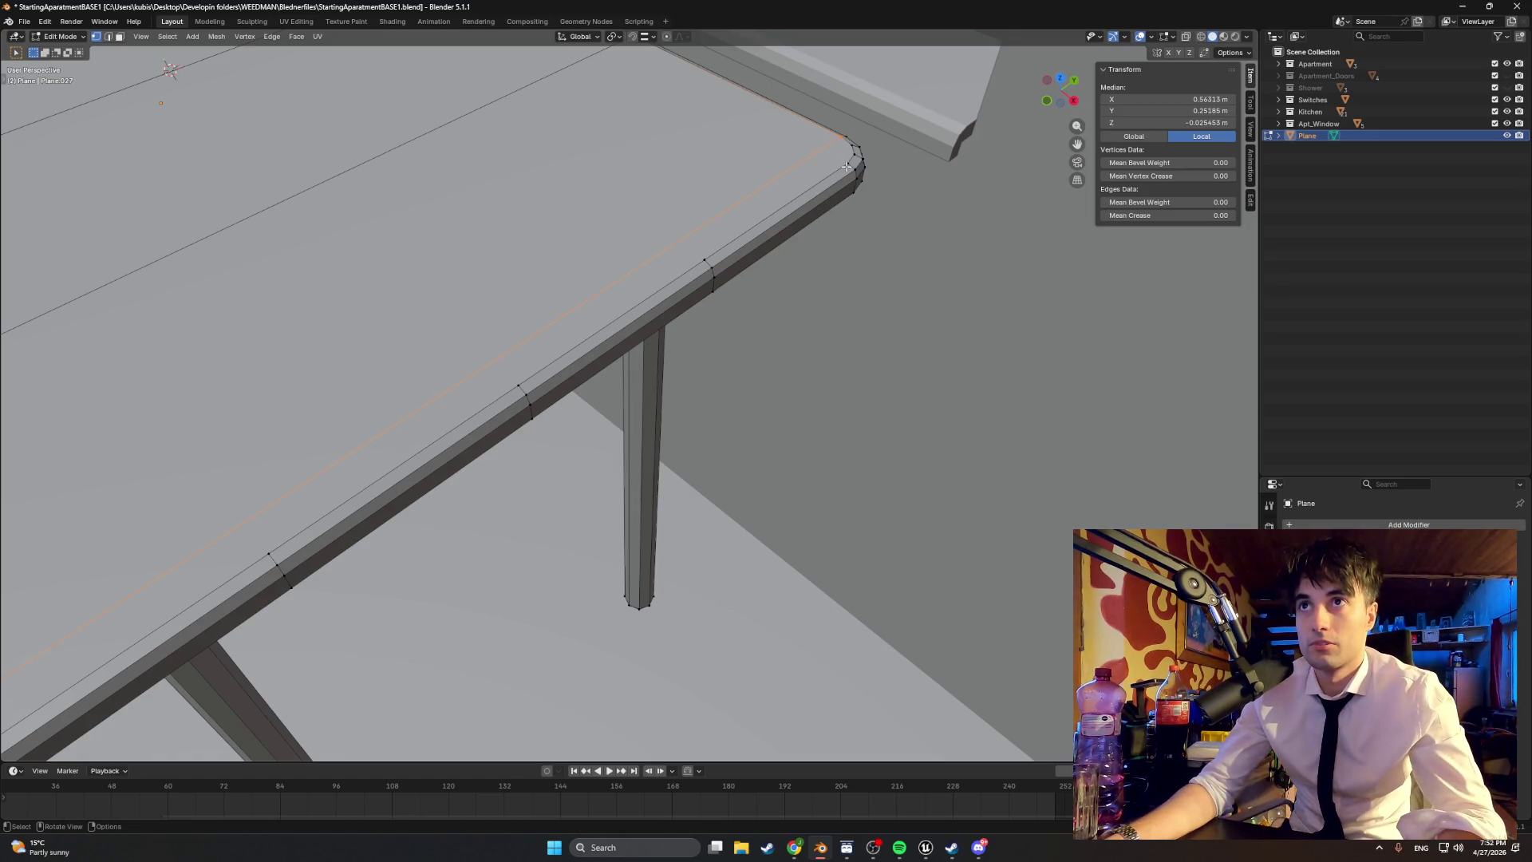
Step: Knife-cut a new edge from the selected corner vertex to the table corner
left_click(844, 165)
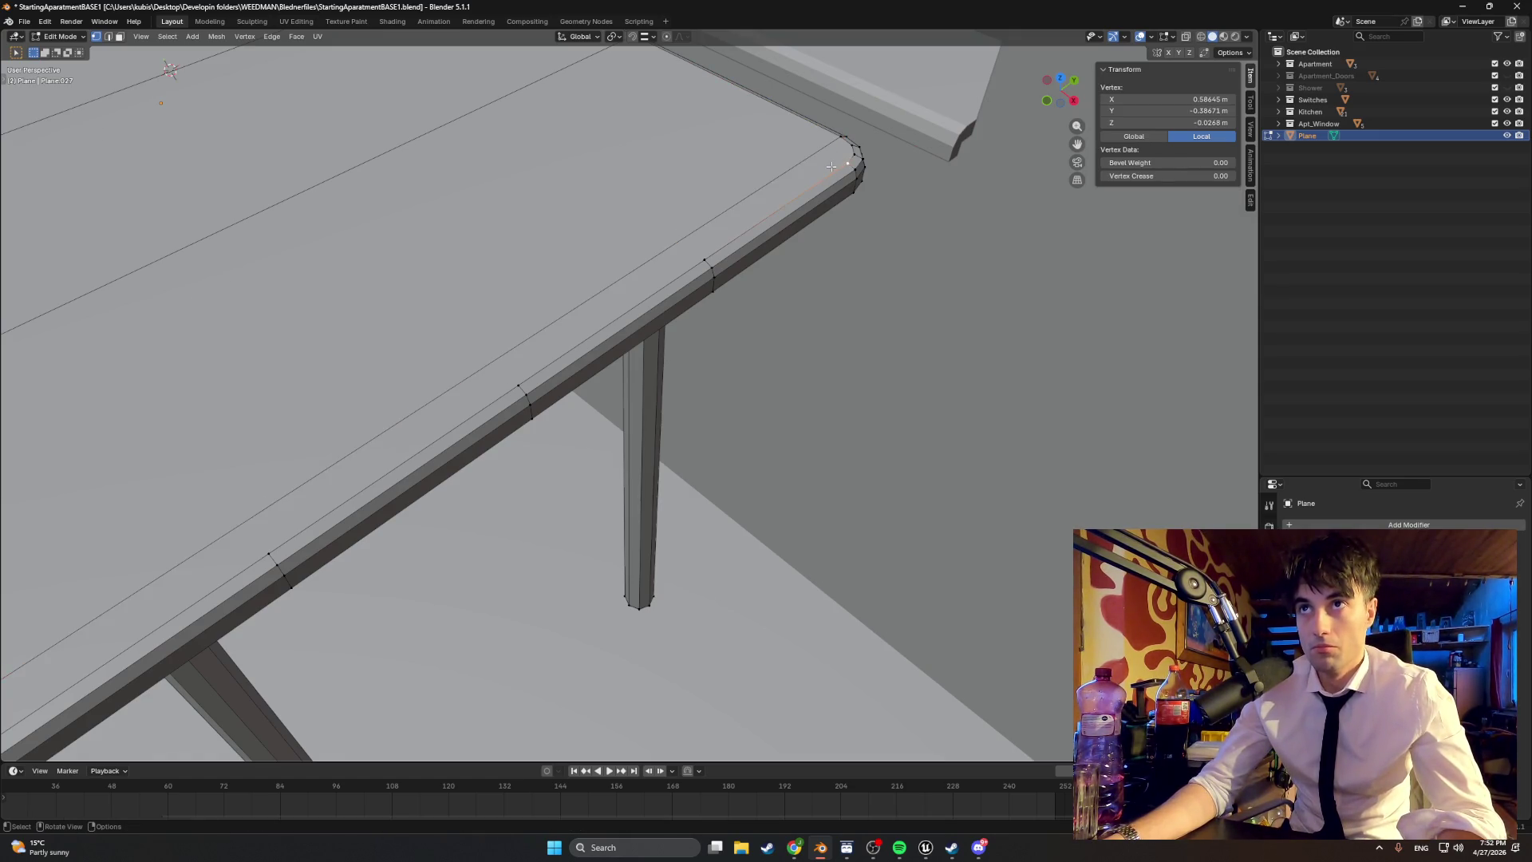
key("k")
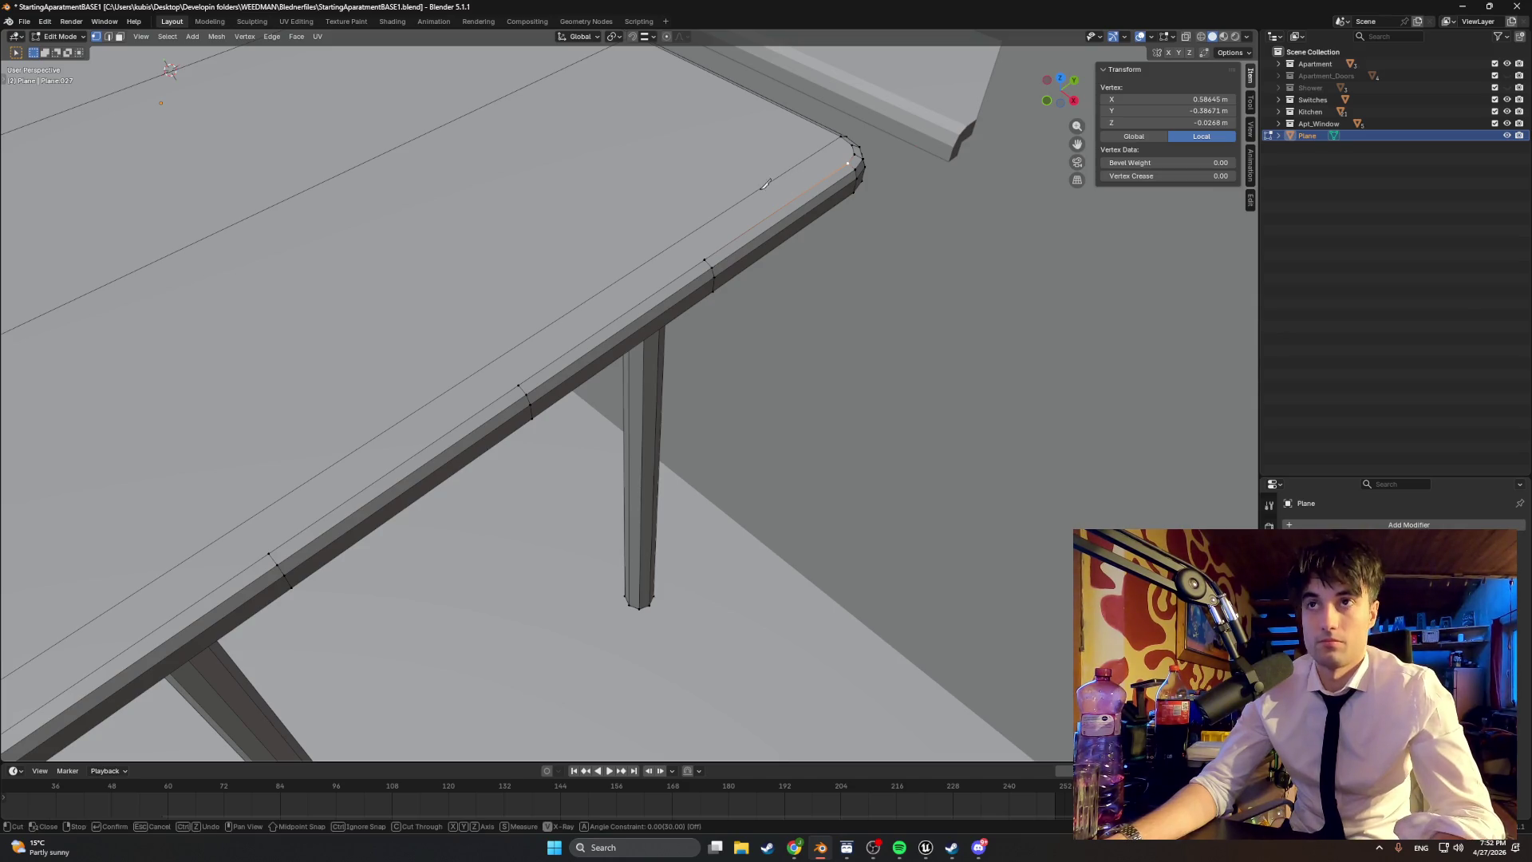
scroll(674, 171, "down", 1)
mouse_move(746, 196)
middle_mouse_down()
mouse_move(862, 503)
mouse_move(759, 403)
middle_mouse_up()
left_click(588, 253)
mouse_move(588, 254)
middle_mouse_down()
mouse_move(718, 401)
mouse_move(592, 342)
mouse_move(627, 452)
mouse_move(621, 383)
mouse_move(410, 464)
mouse_move(614, 341)
middle_mouse_up()
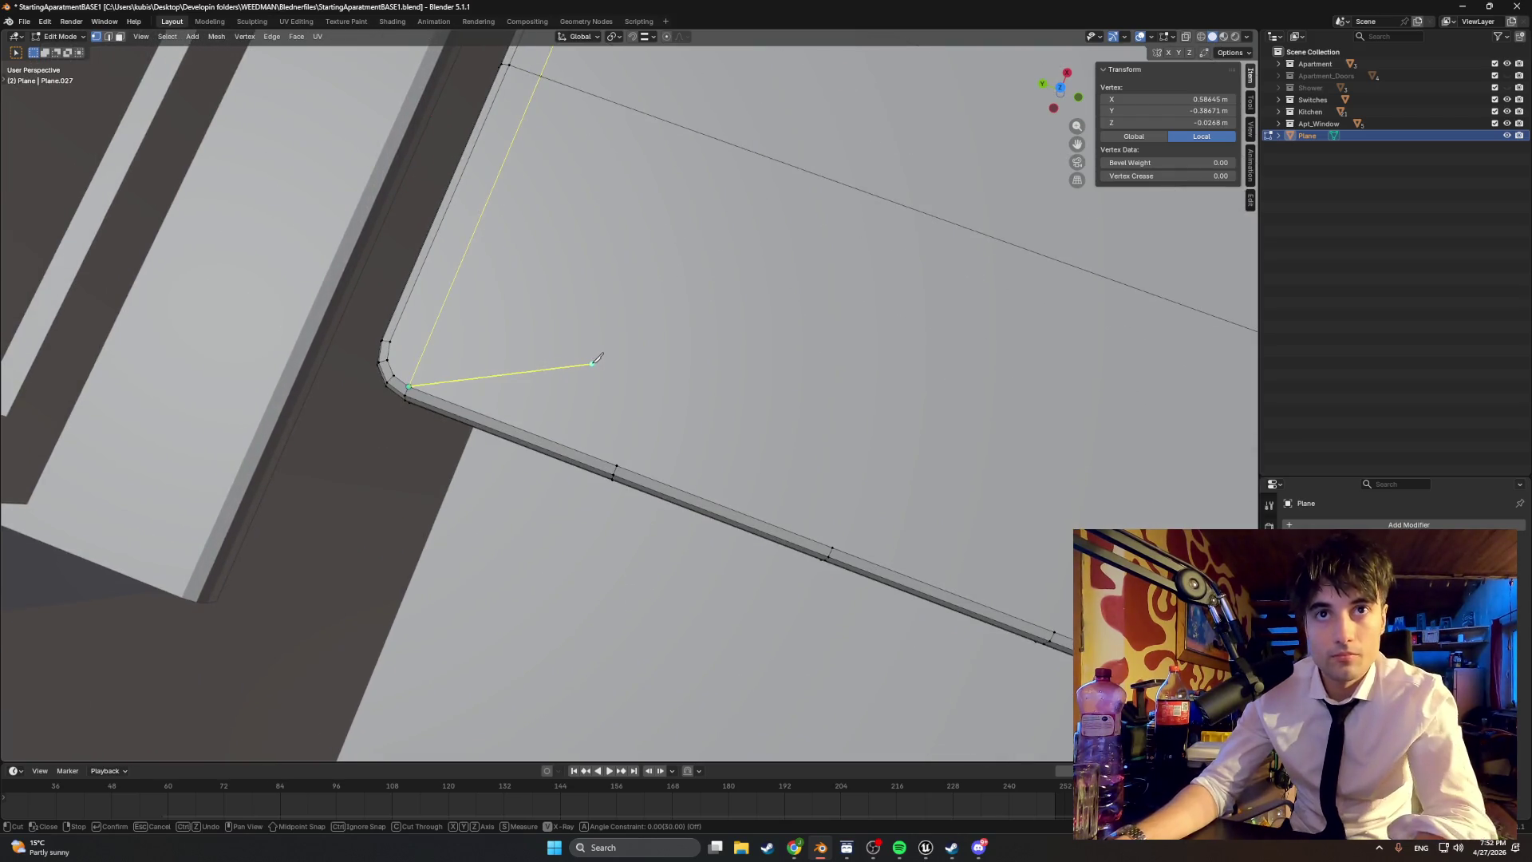
key("Return")
Step: Knife-cut another edge ending at the bevelled upper corner
key("k")
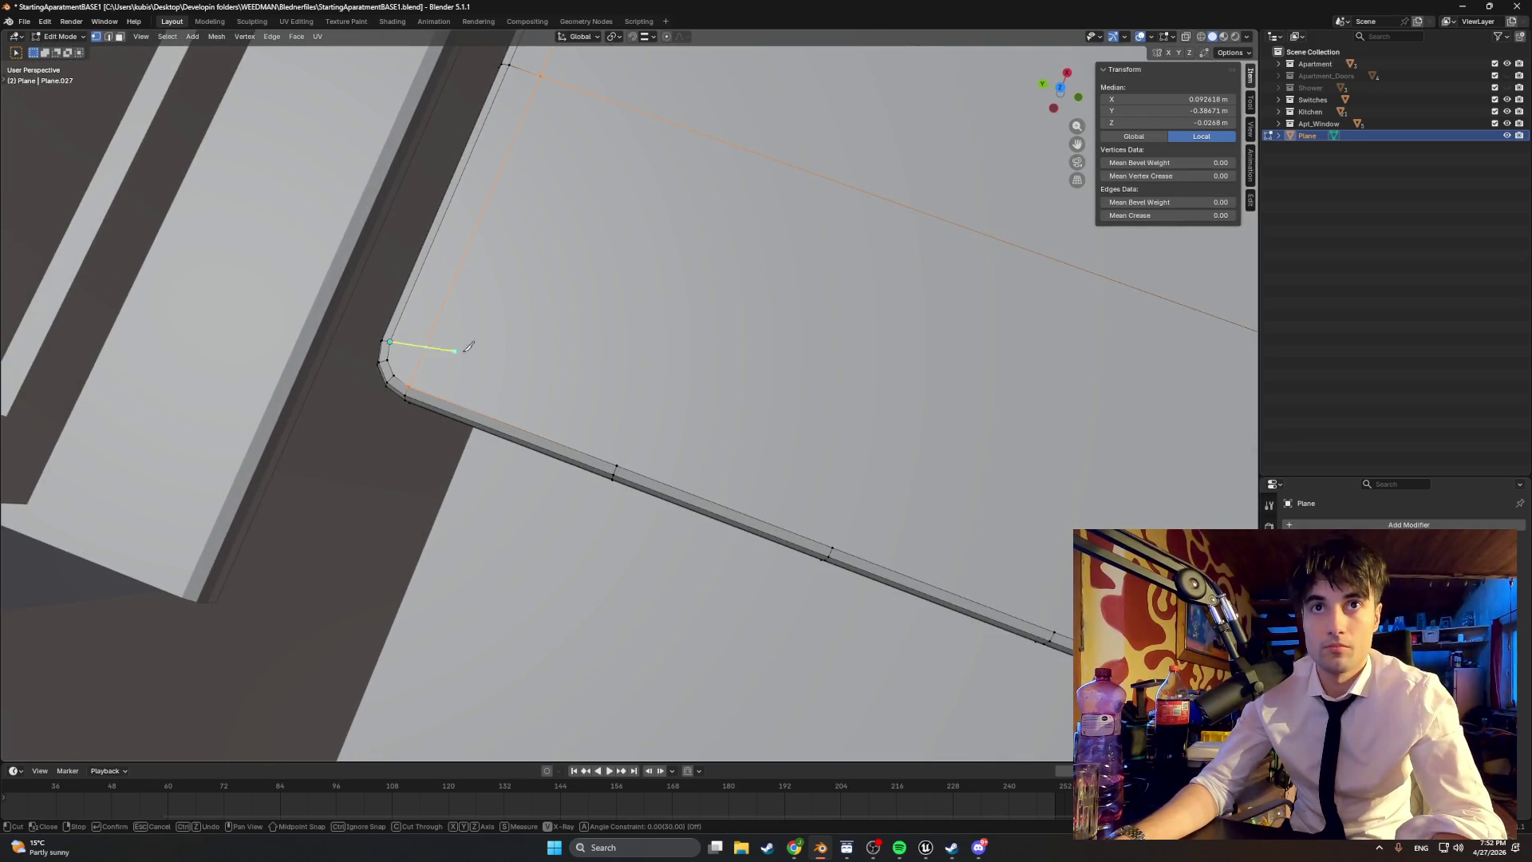
middle_click_drag(834, 428, 787, 479, "shift")
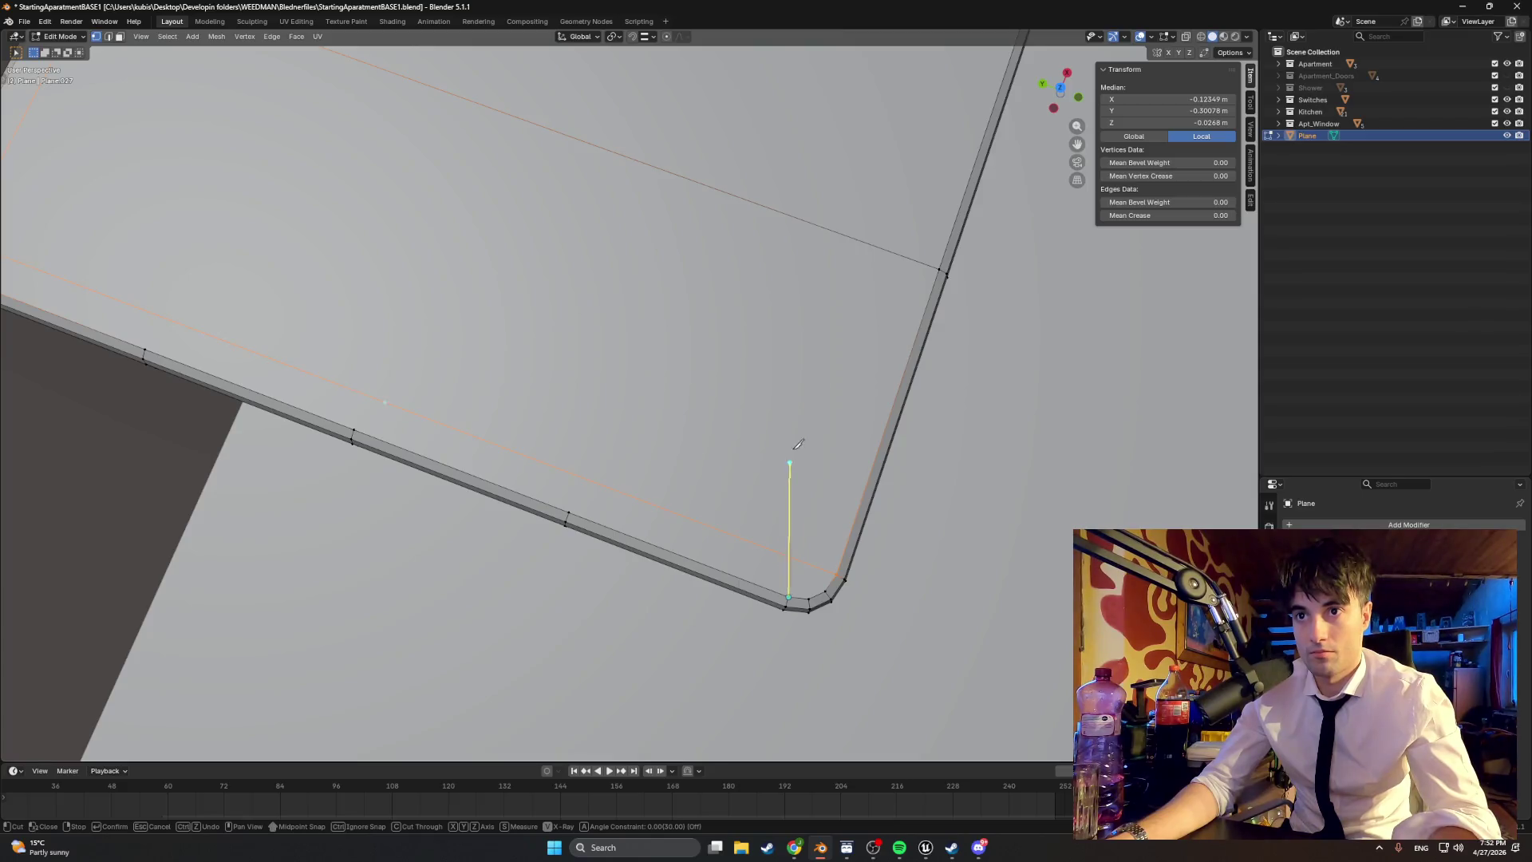
scroll(753, 332, "up", 4)
mouse_move(714, 423)
middle_mouse_down("shift")
mouse_move(619, 537)
mouse_move(759, 335)
middle_mouse_up("shift")
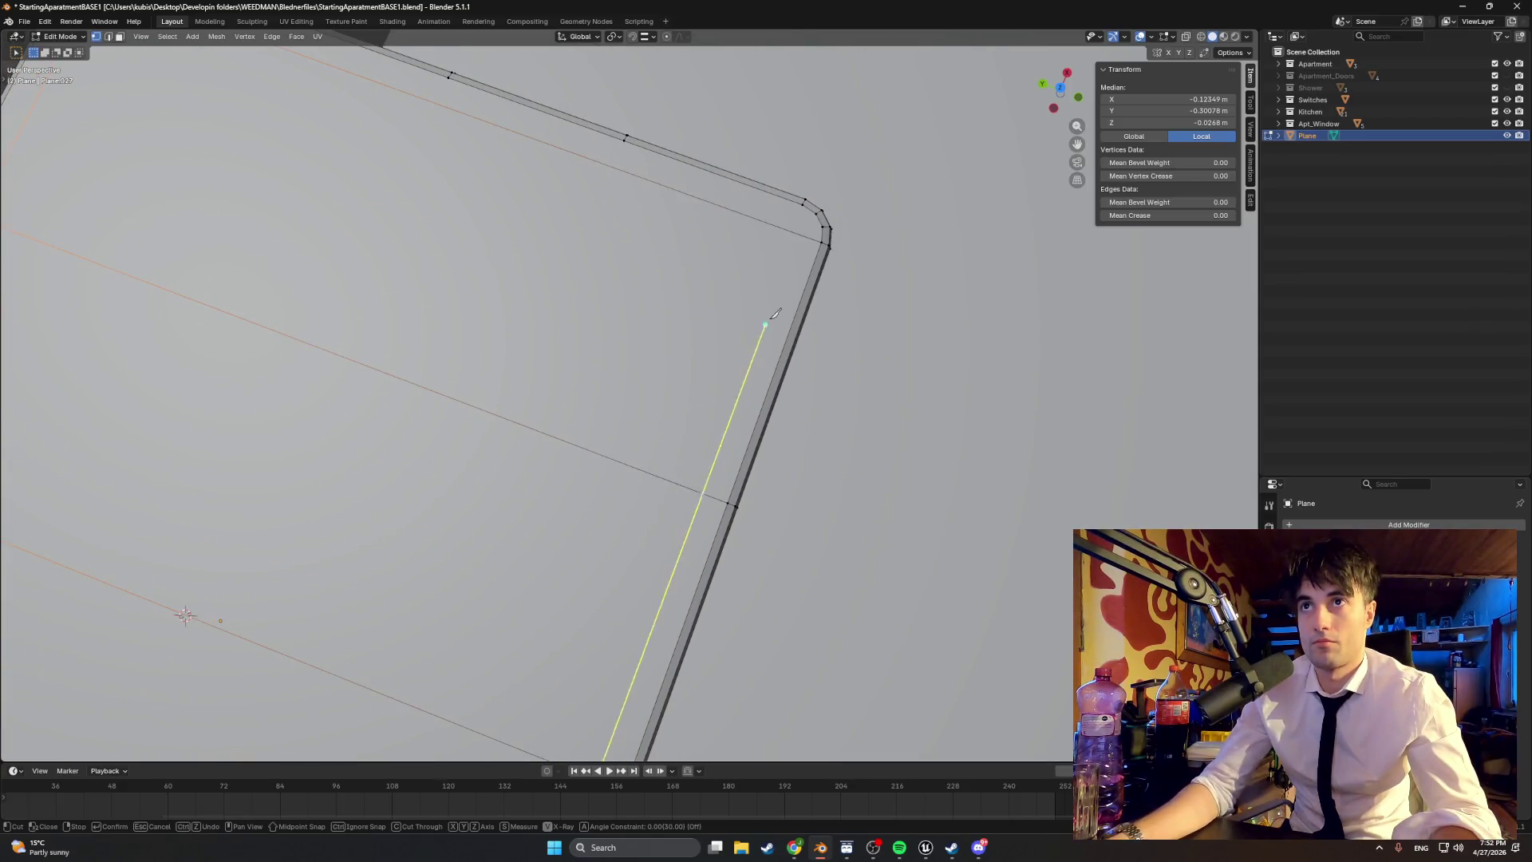
left_click(804, 202)
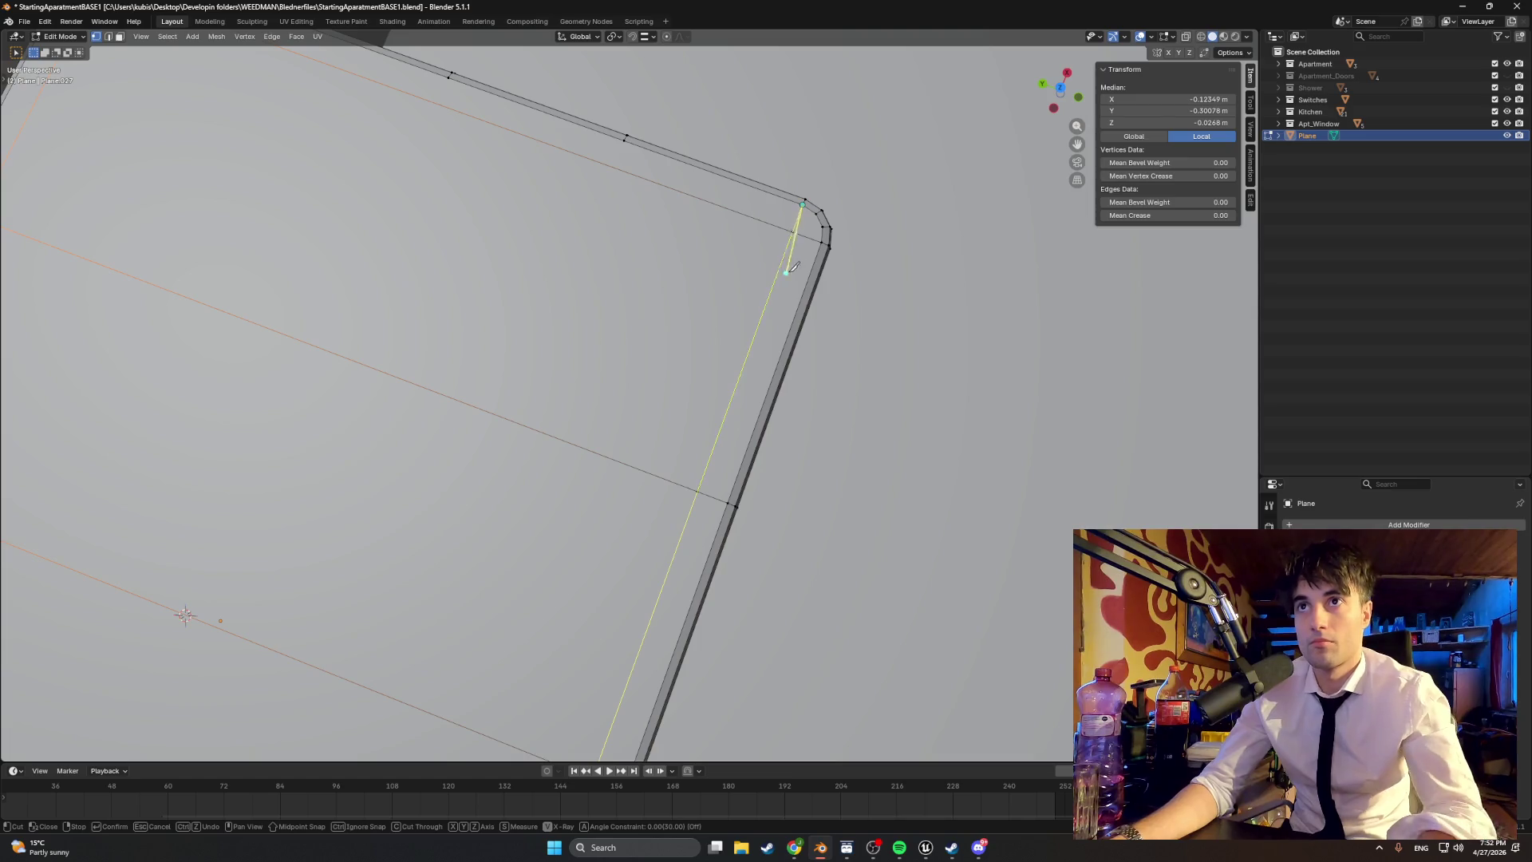
key("Return")
mouse_move(804, 202)
middle_mouse_down()
mouse_move(689, 240)
mouse_move(687, 492)
middle_mouse_up()
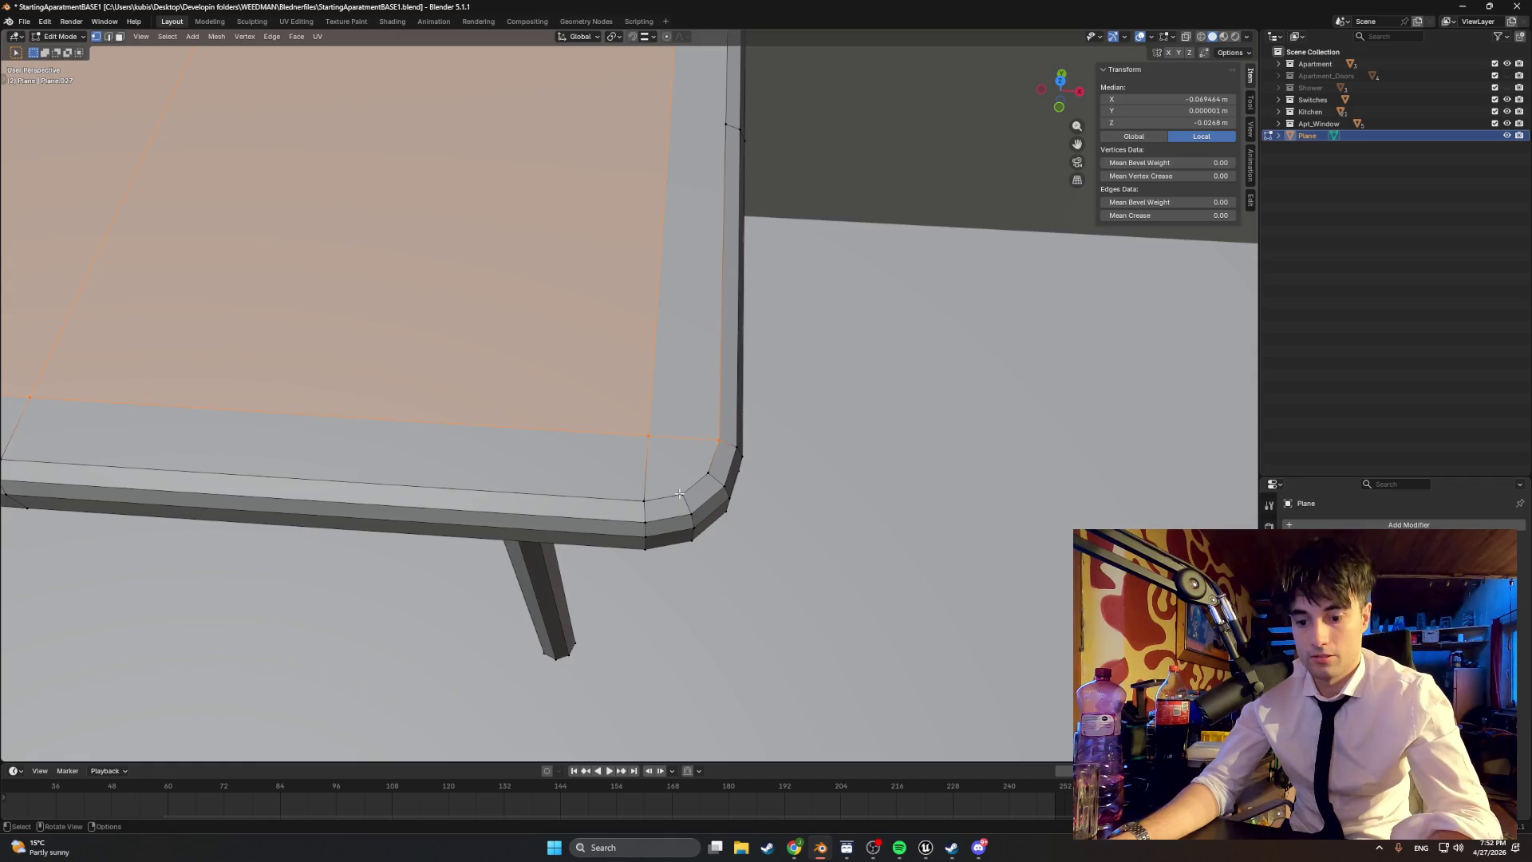
Step: Knife-cut an edge joining this corner's rounded bevel to its inner face corner
key("k")
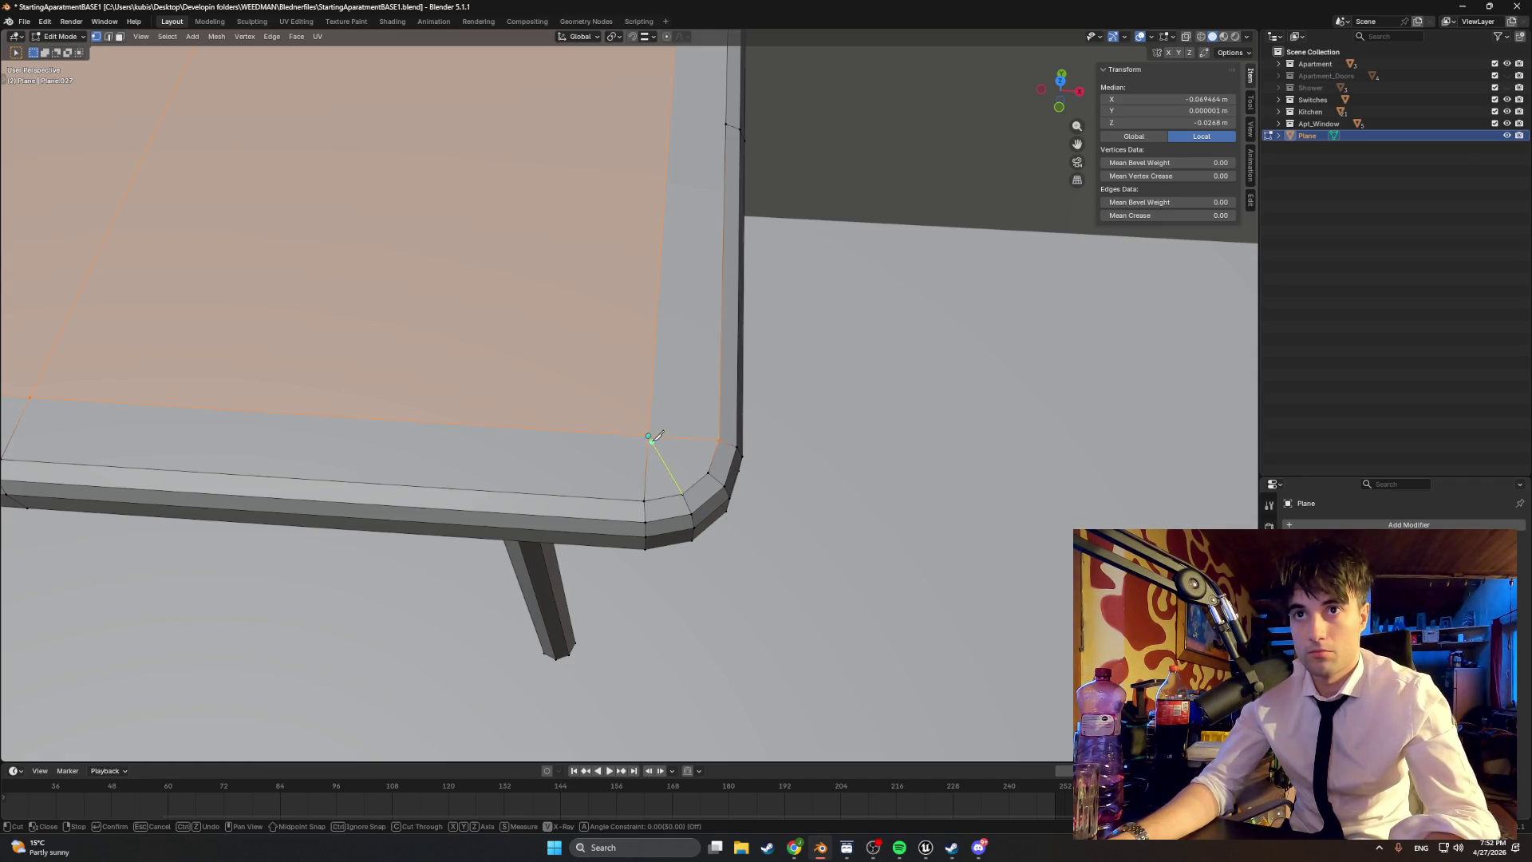
left_click(650, 436)
key("Return")
key("k")
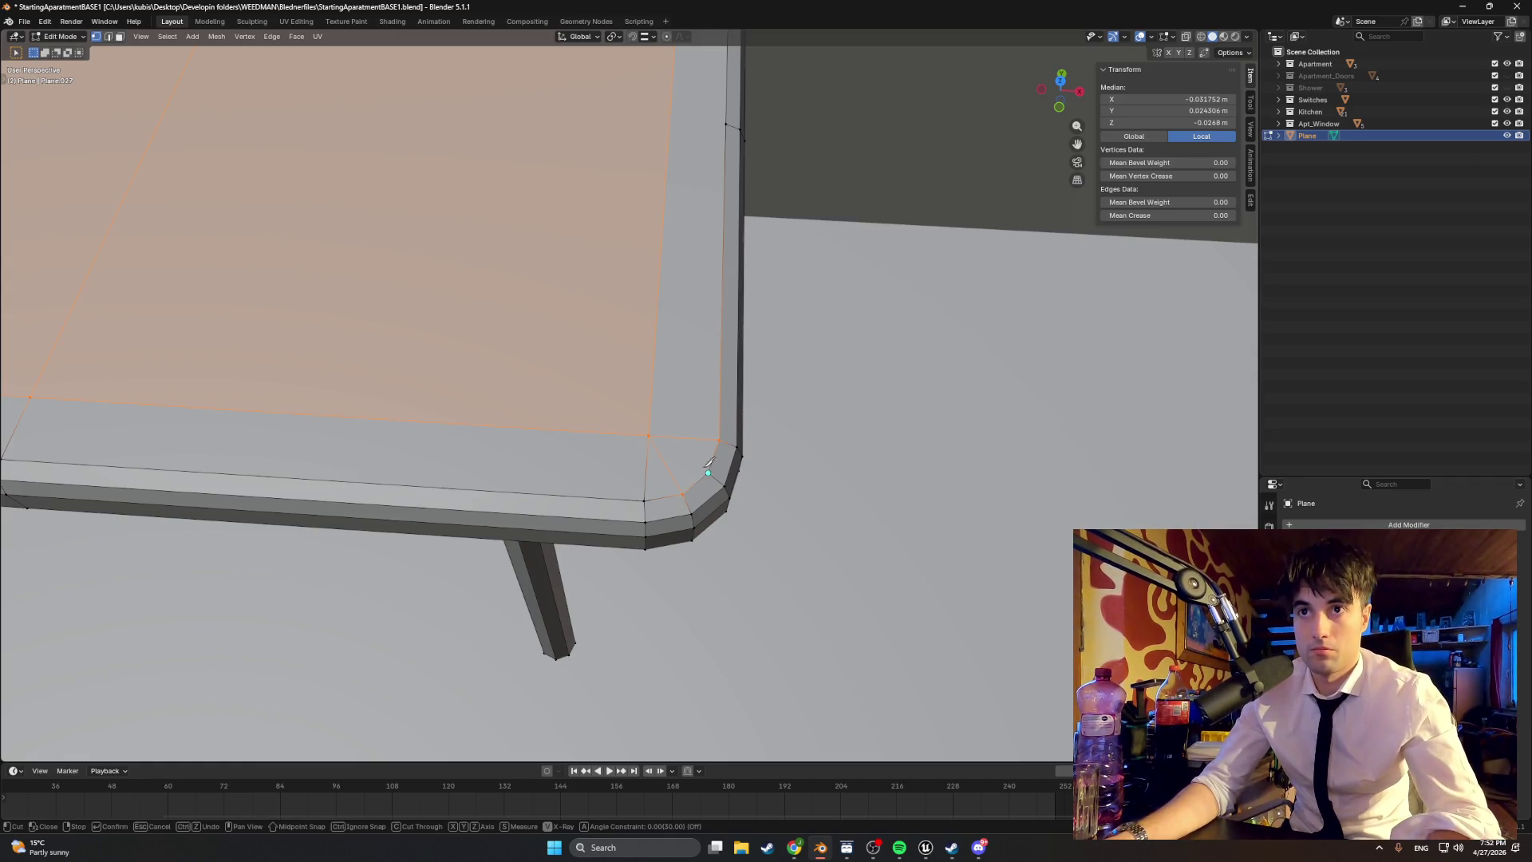
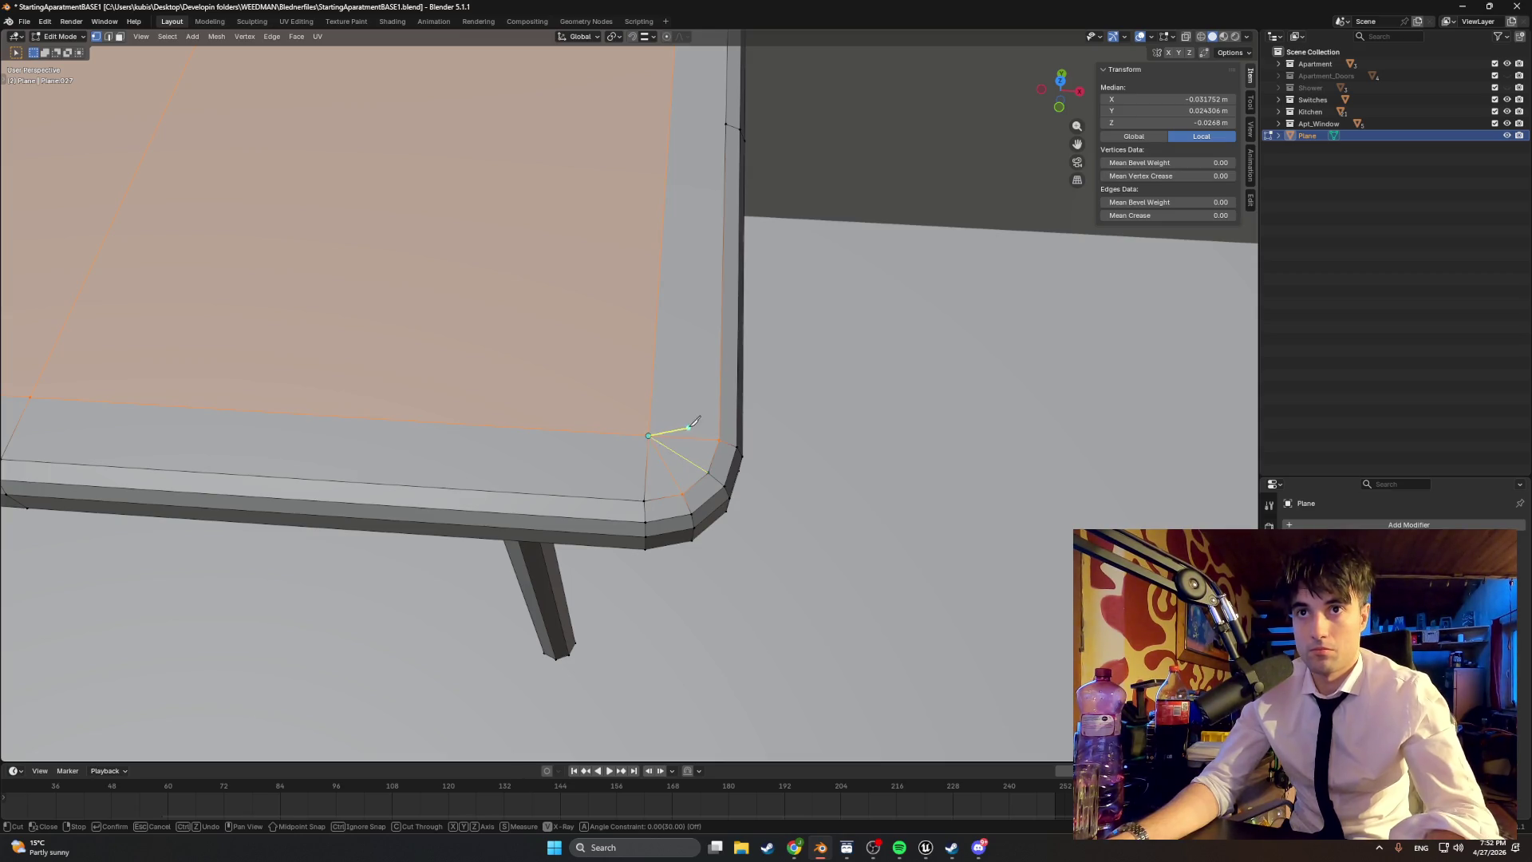
Step: Knife-cut two new edges across the first bevelled table-top corner
scroll(694, 423, "down", 3)
mouse_move(695, 423)
middle_mouse_down()
mouse_move(559, 339)
mouse_move(510, 382)
middle_mouse_up()
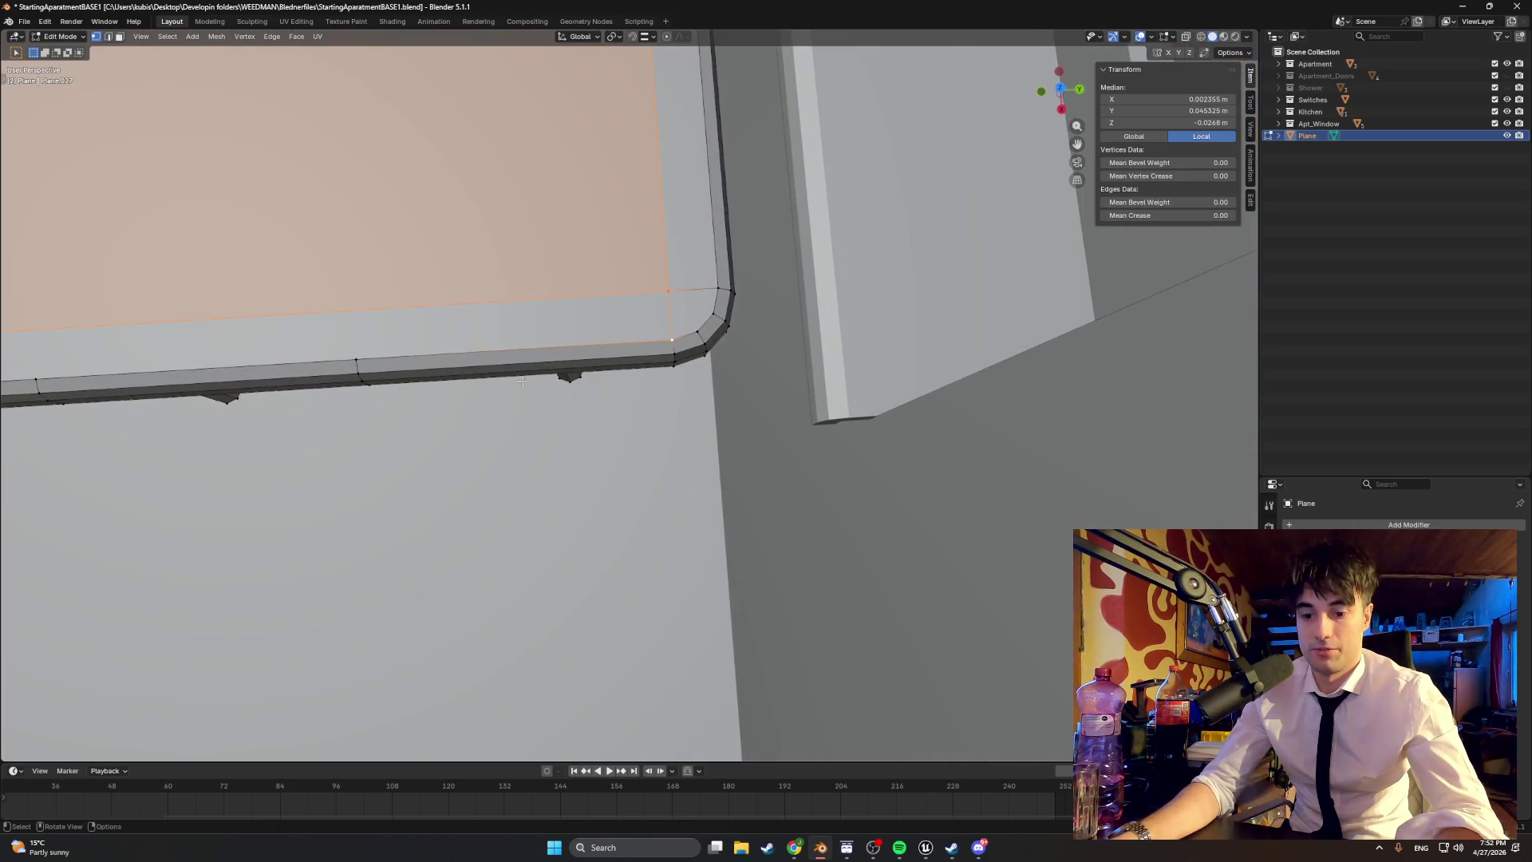
key("k")
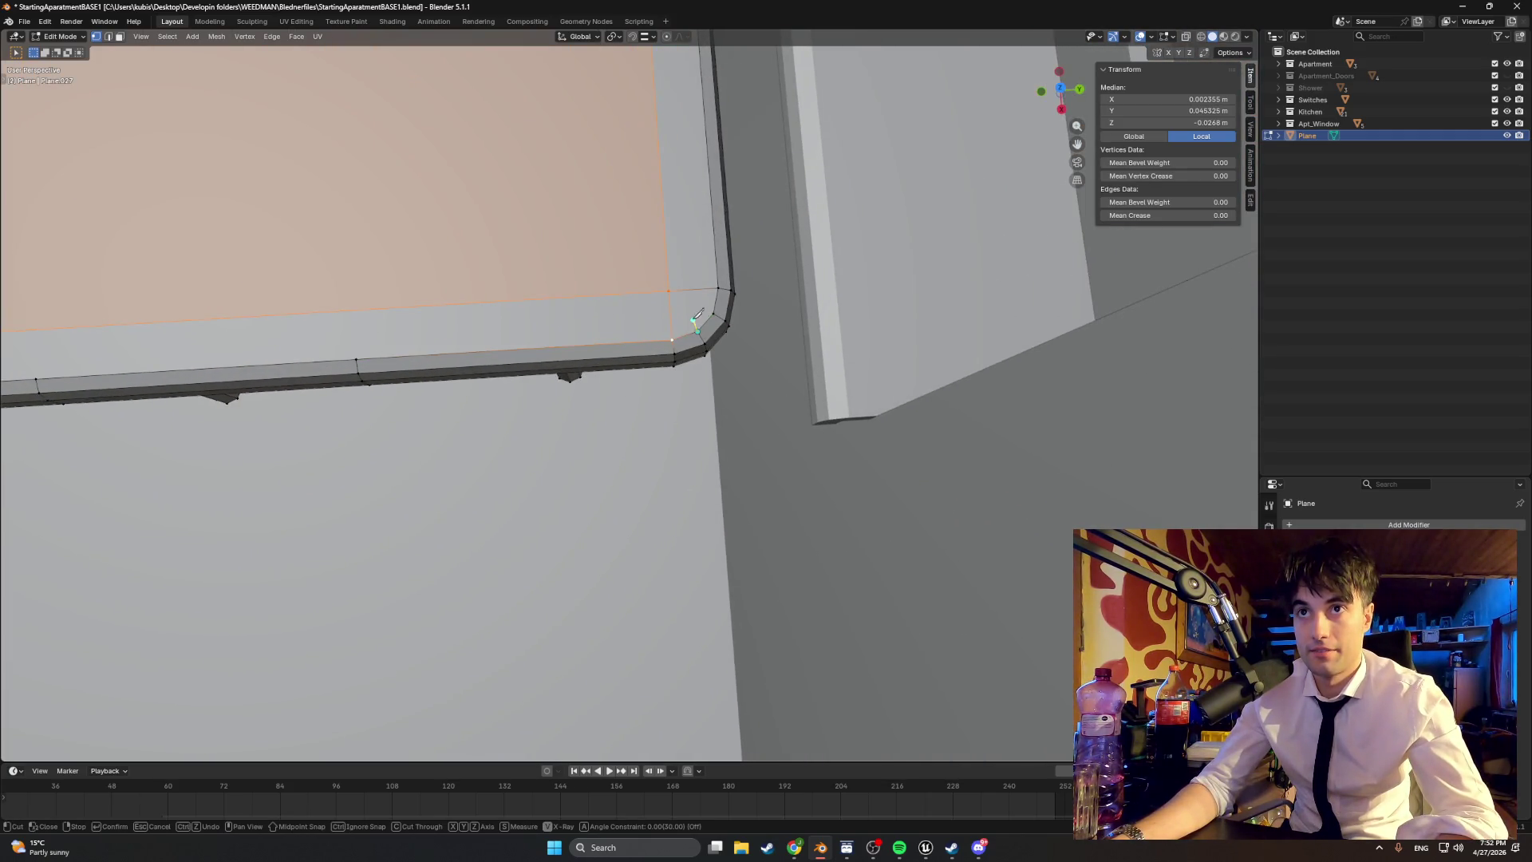
left_click(668, 292)
key("Return")
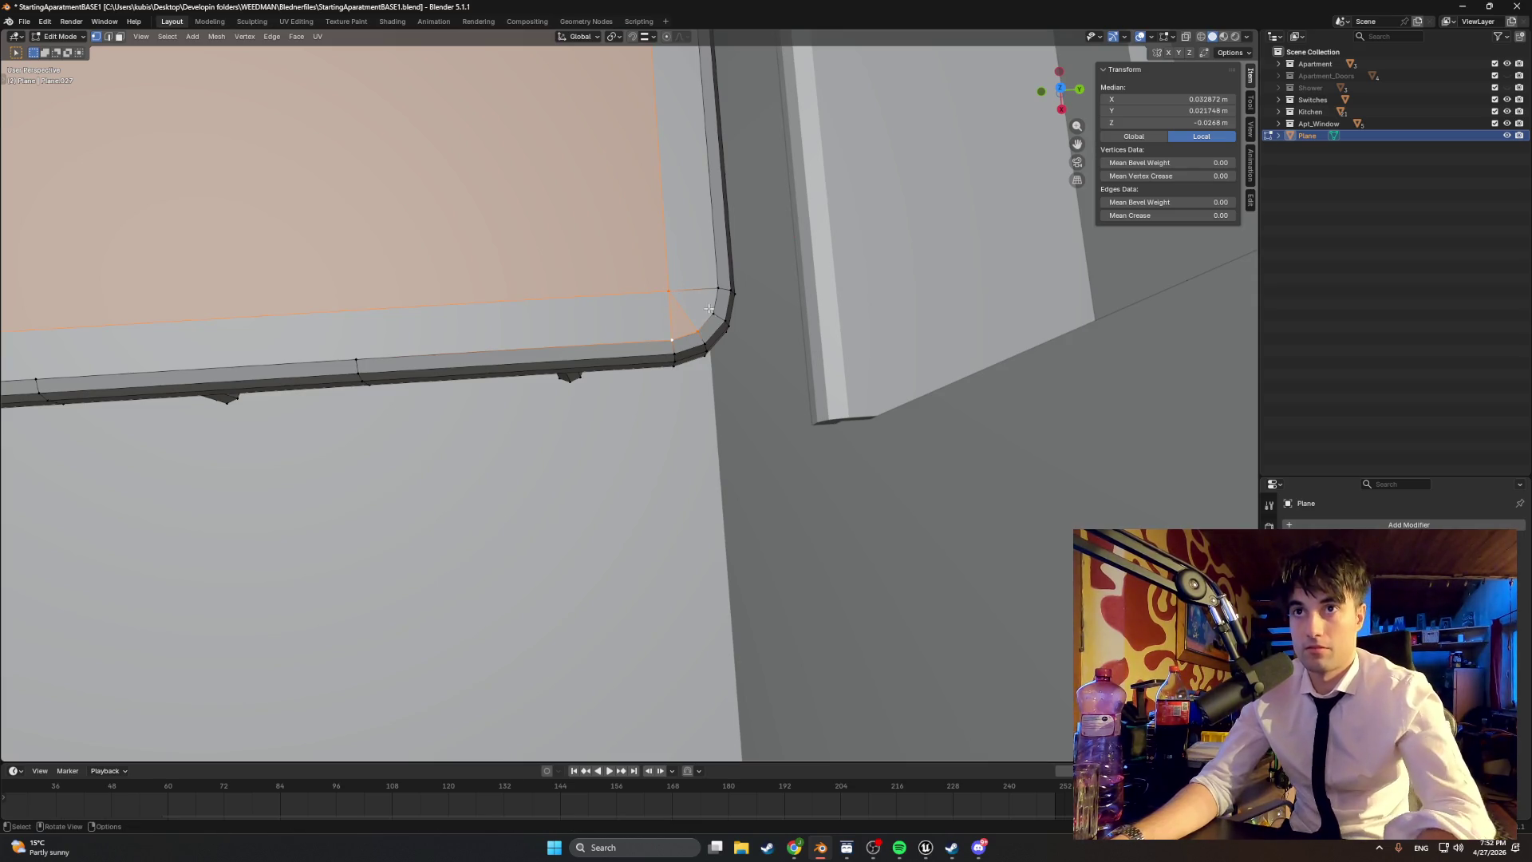
key("k")
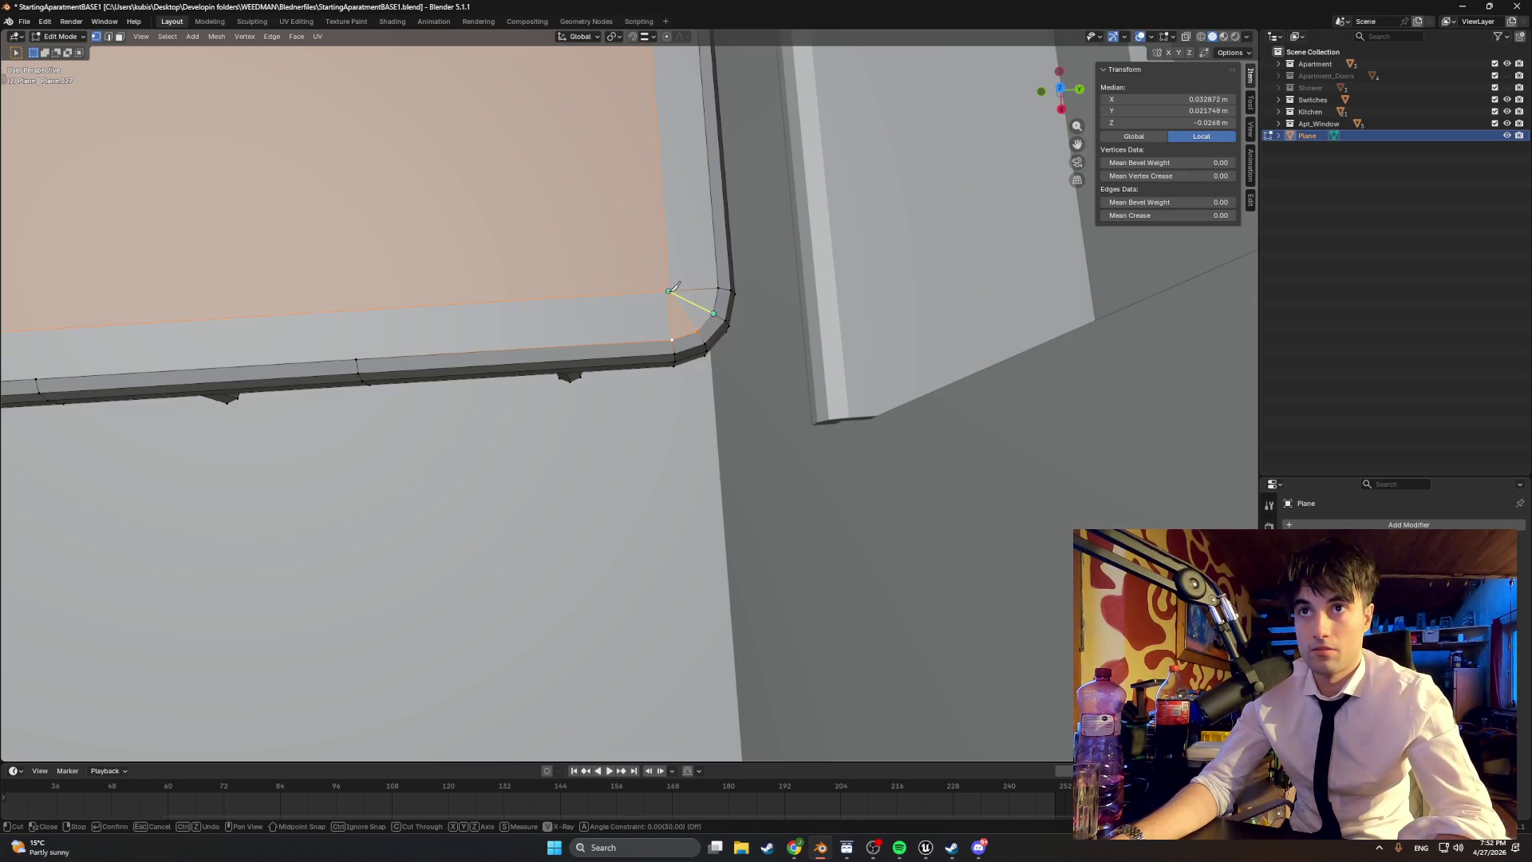
key("Return")
middle_click_drag(708, 281, 519, 381)
scroll(845, 335, "down", 5)
Step: Knife-cut new edges across the front bevelled corner of the table top
mouse_move(845, 335)
middle_mouse_down()
mouse_move(910, 287)
mouse_move(658, 448)
middle_mouse_up()
scroll(705, 419, "up", 4)
scroll(658, 447, "up", 1)
key("k")
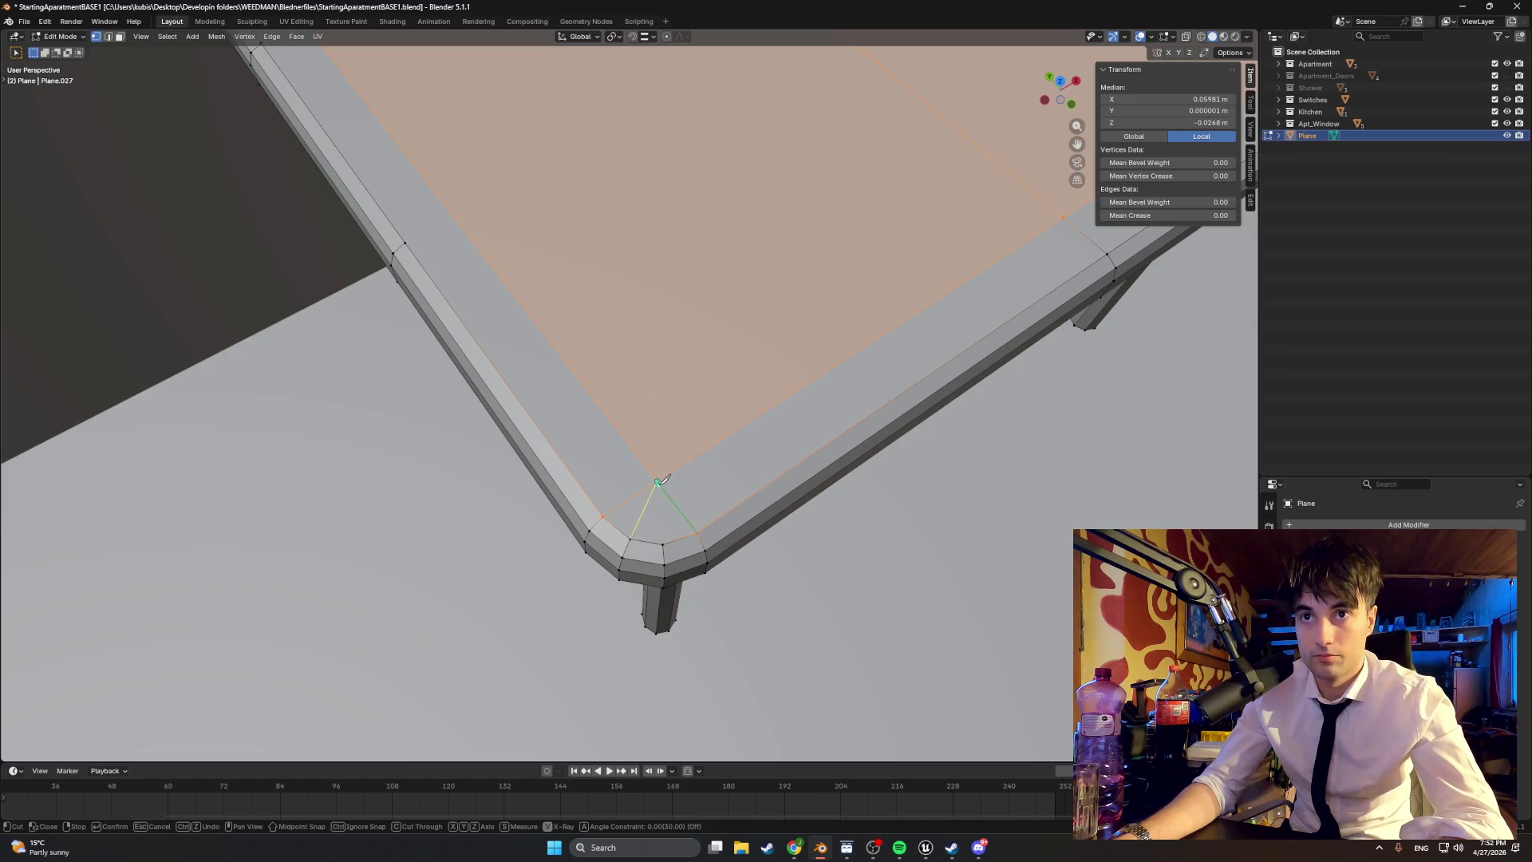
key("Return")
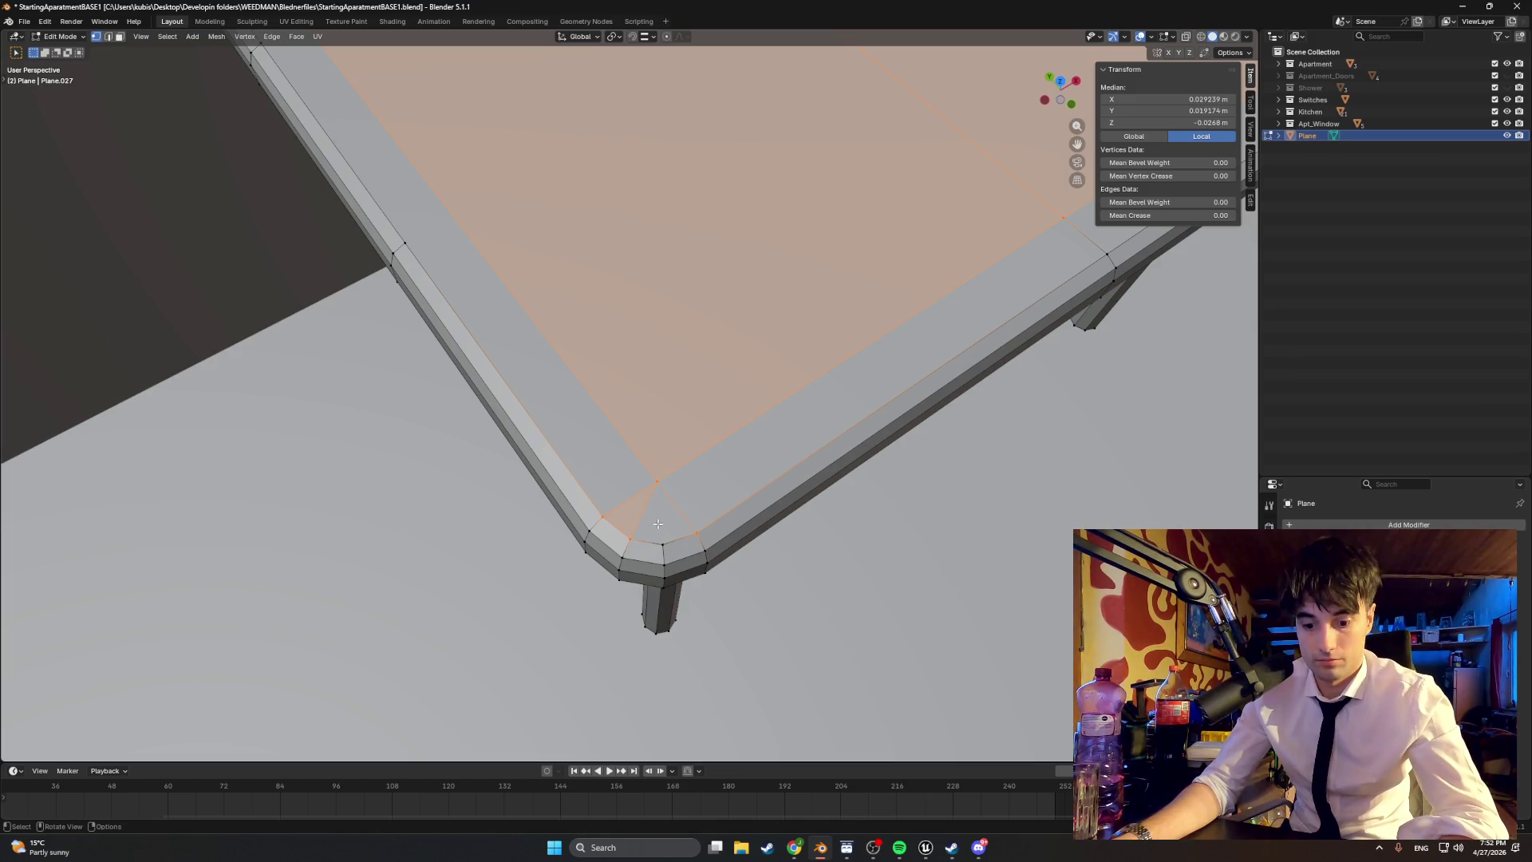
key("k")
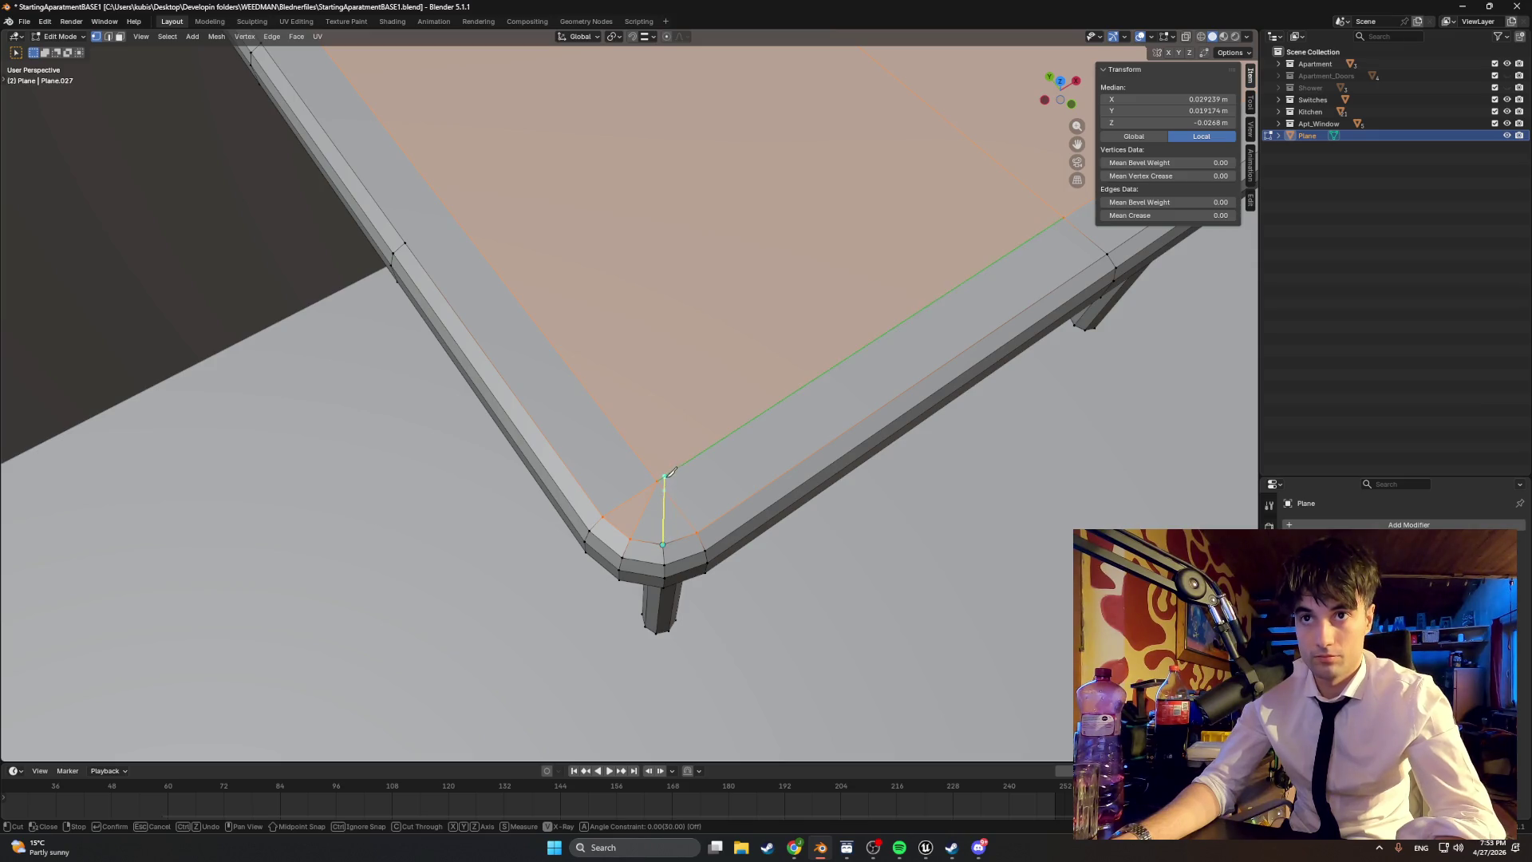
scroll(678, 460, "down", 5)
middle_click_drag(678, 460, 686, 423)
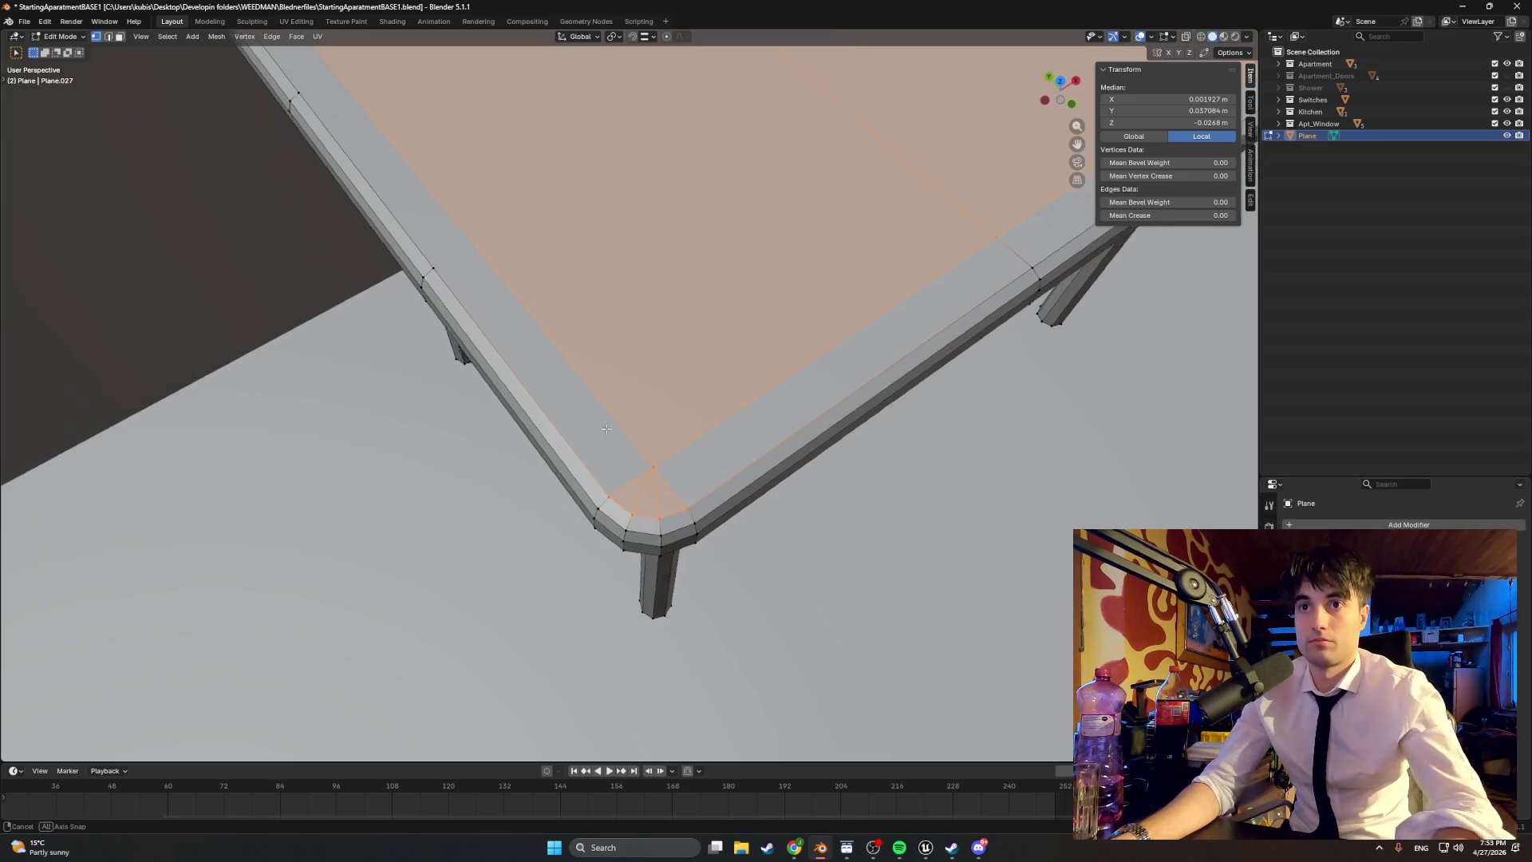
scroll(692, 395, "up", 5)
middle_click_drag(515, 431, 431, 501)
Step: Knife-cut two edges across the next corner, then return to Object Mode
key("k")
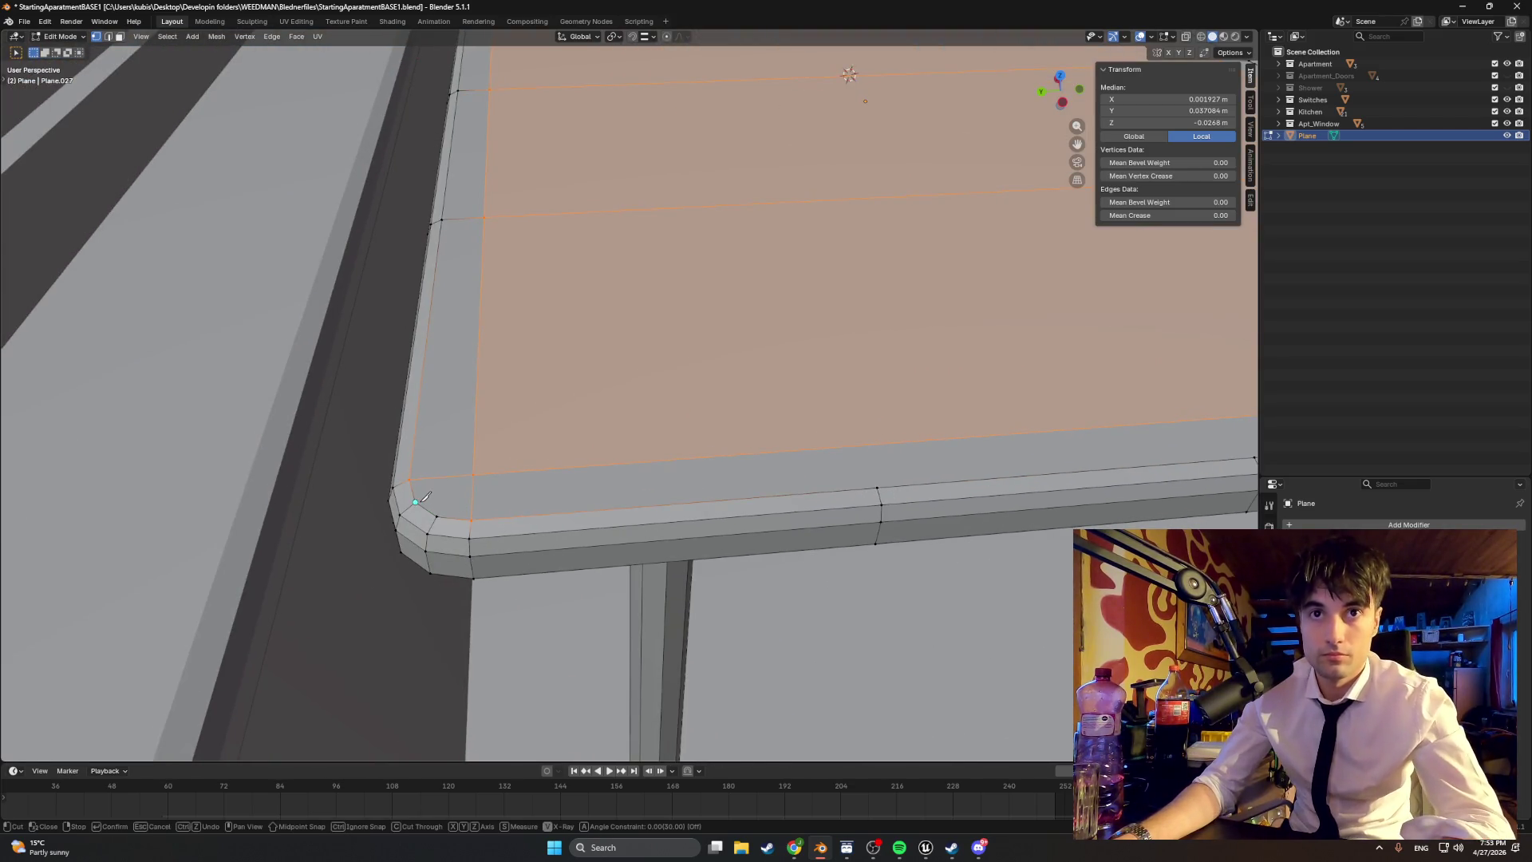
left_click(467, 485)
key("Return")
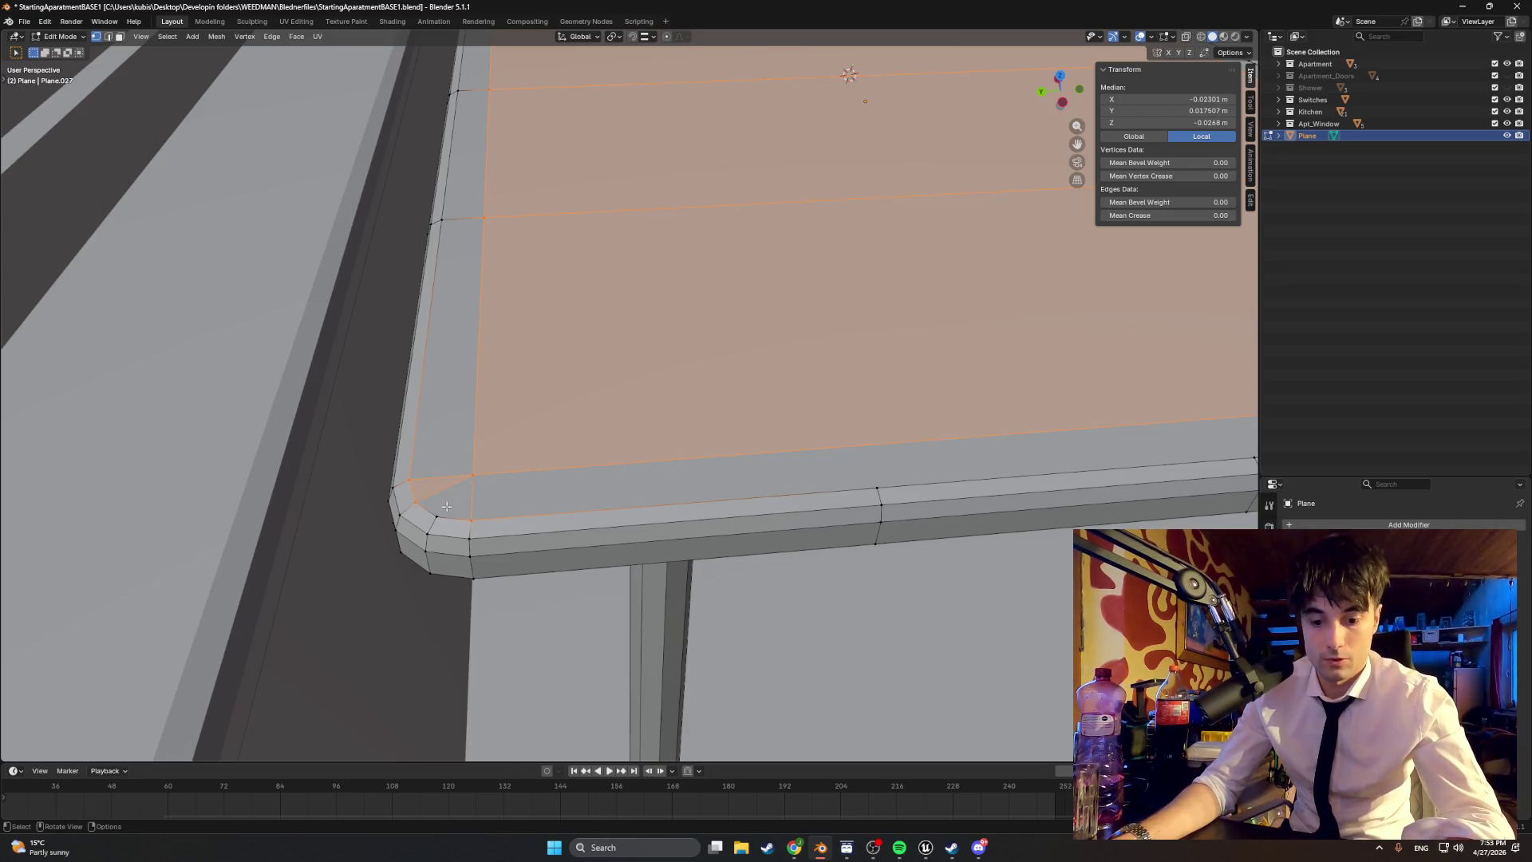
key("k")
left_click(436, 516)
left_click(473, 475)
key("Return")
mouse_move(487, 477)
middle_mouse_down()
mouse_move(564, 471)
mouse_move(610, 445)
mouse_move(601, 430)
mouse_move(646, 407)
mouse_move(661, 338)
mouse_move(734, 292)
mouse_move(660, 308)
mouse_move(722, 311)
mouse_move(682, 316)
mouse_move(673, 301)
mouse_move(679, 384)
mouse_move(653, 409)
mouse_move(610, 383)
mouse_move(642, 404)
mouse_move(677, 400)
mouse_move(658, 413)
middle_mouse_up()
scroll(640, 438, "down", 3)
key("Tab")
Step: Rename the Plane object to Apt_Table01 and expand the Apartment collection in the Outliner
double_click(1306, 137)
type("Apt")
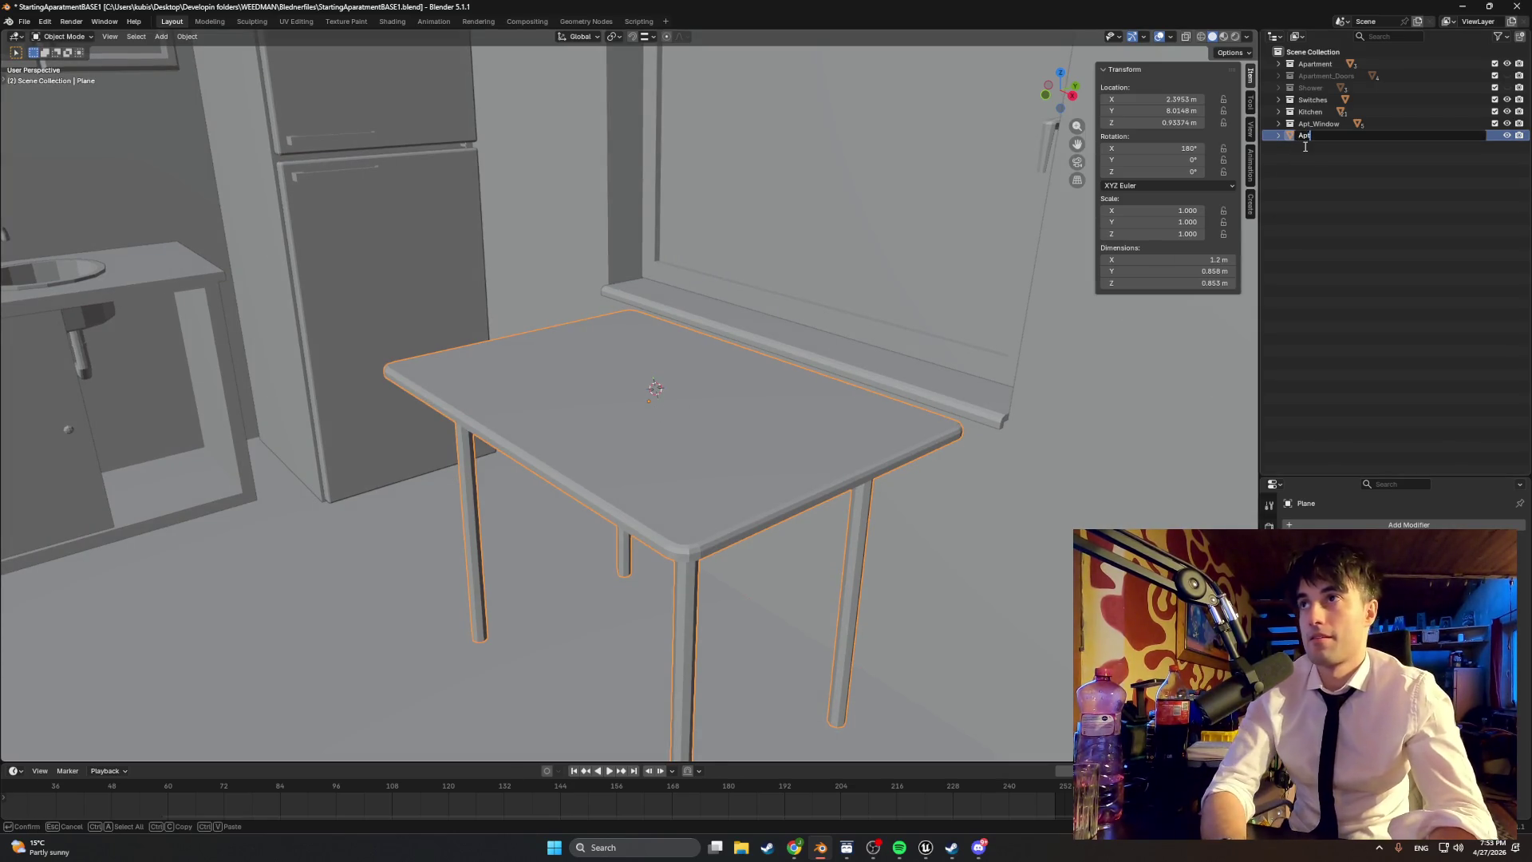
type("_Table01")
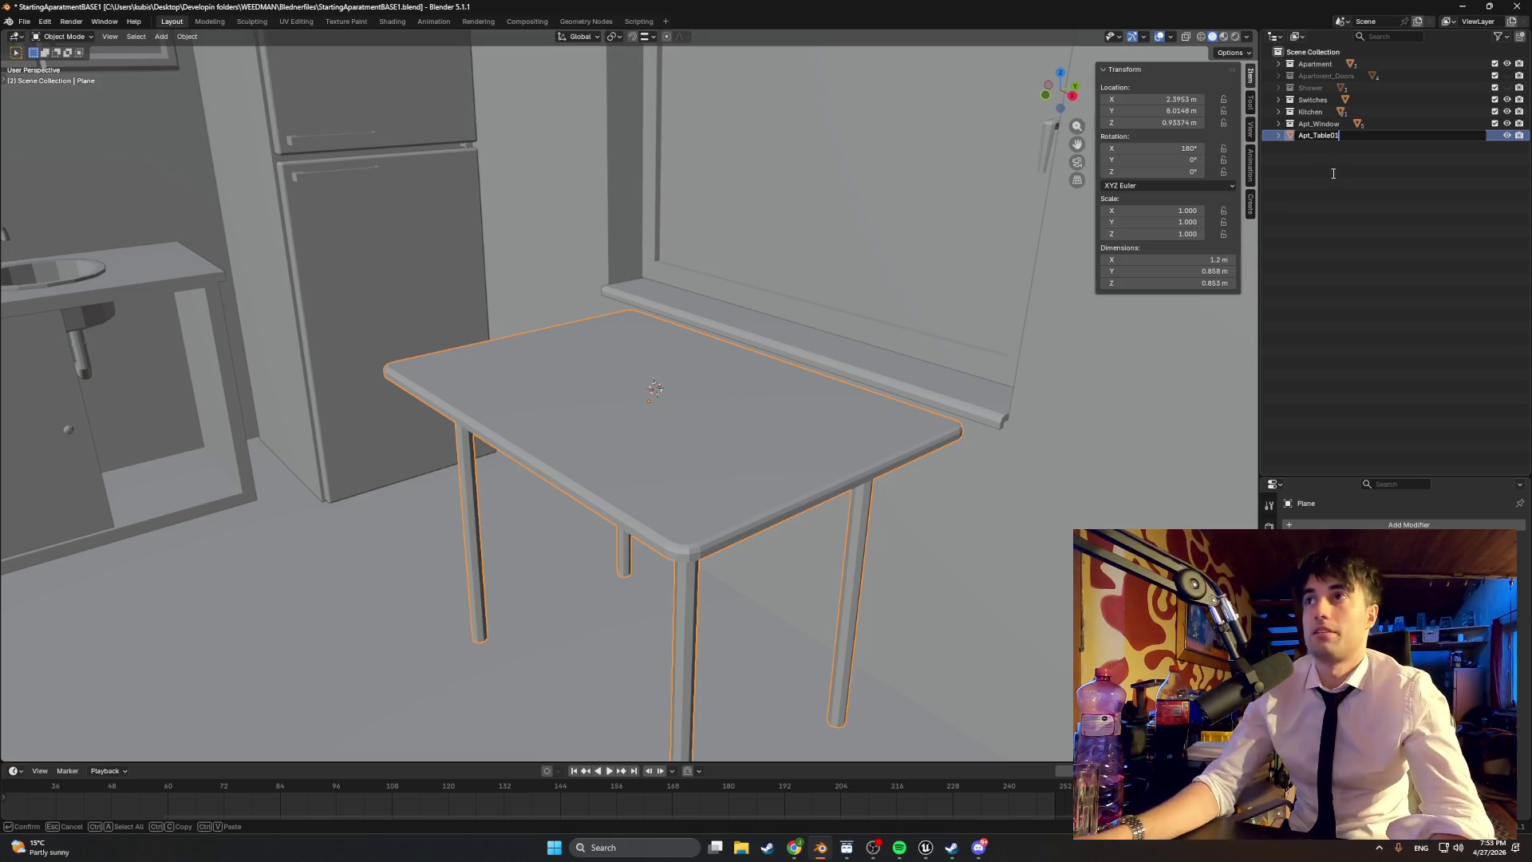
key("Return")
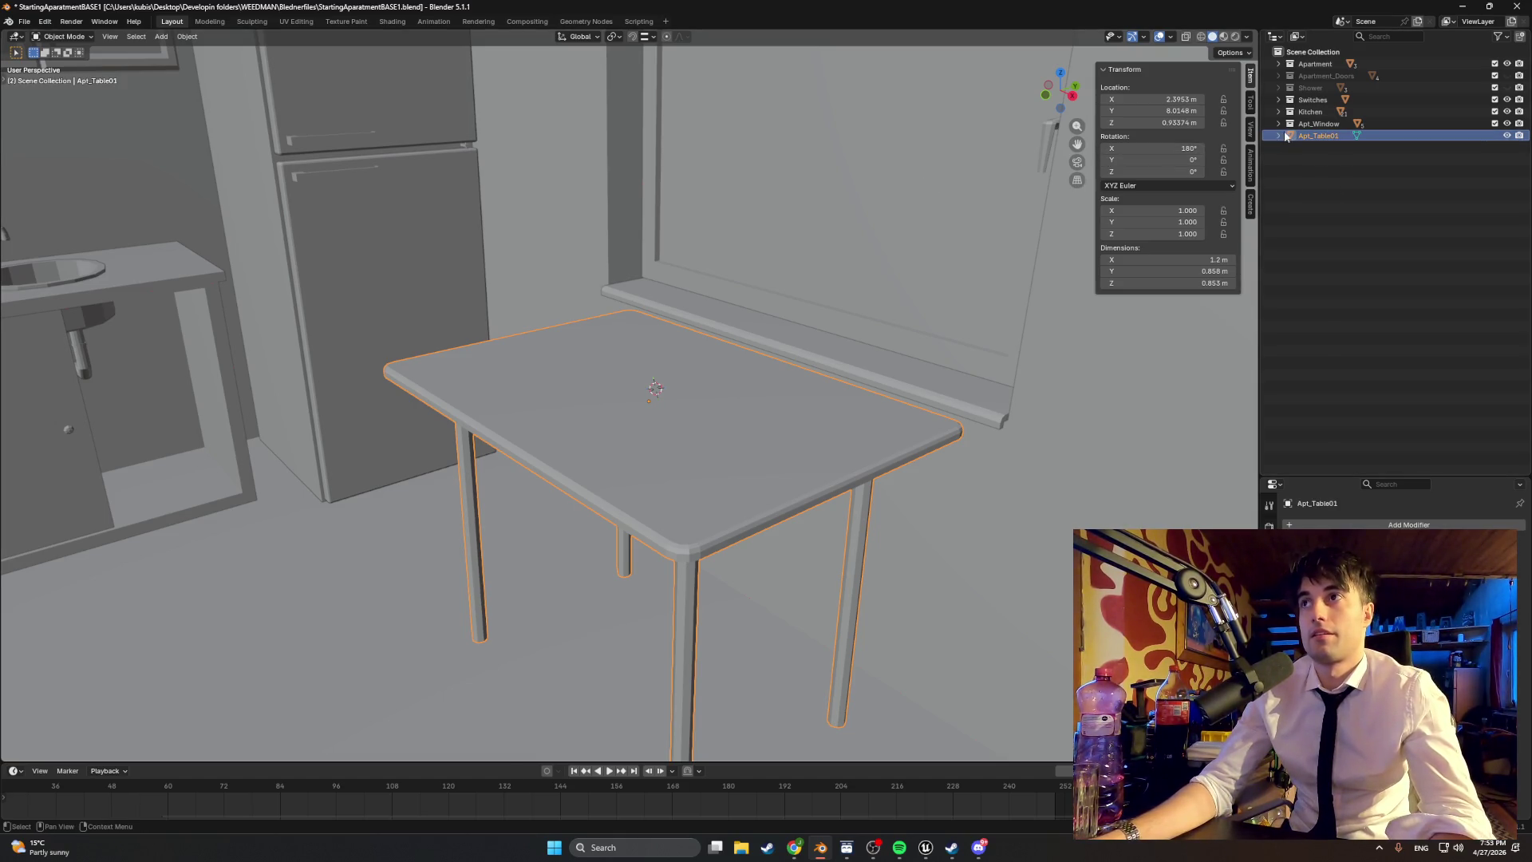
left_click(1278, 64)
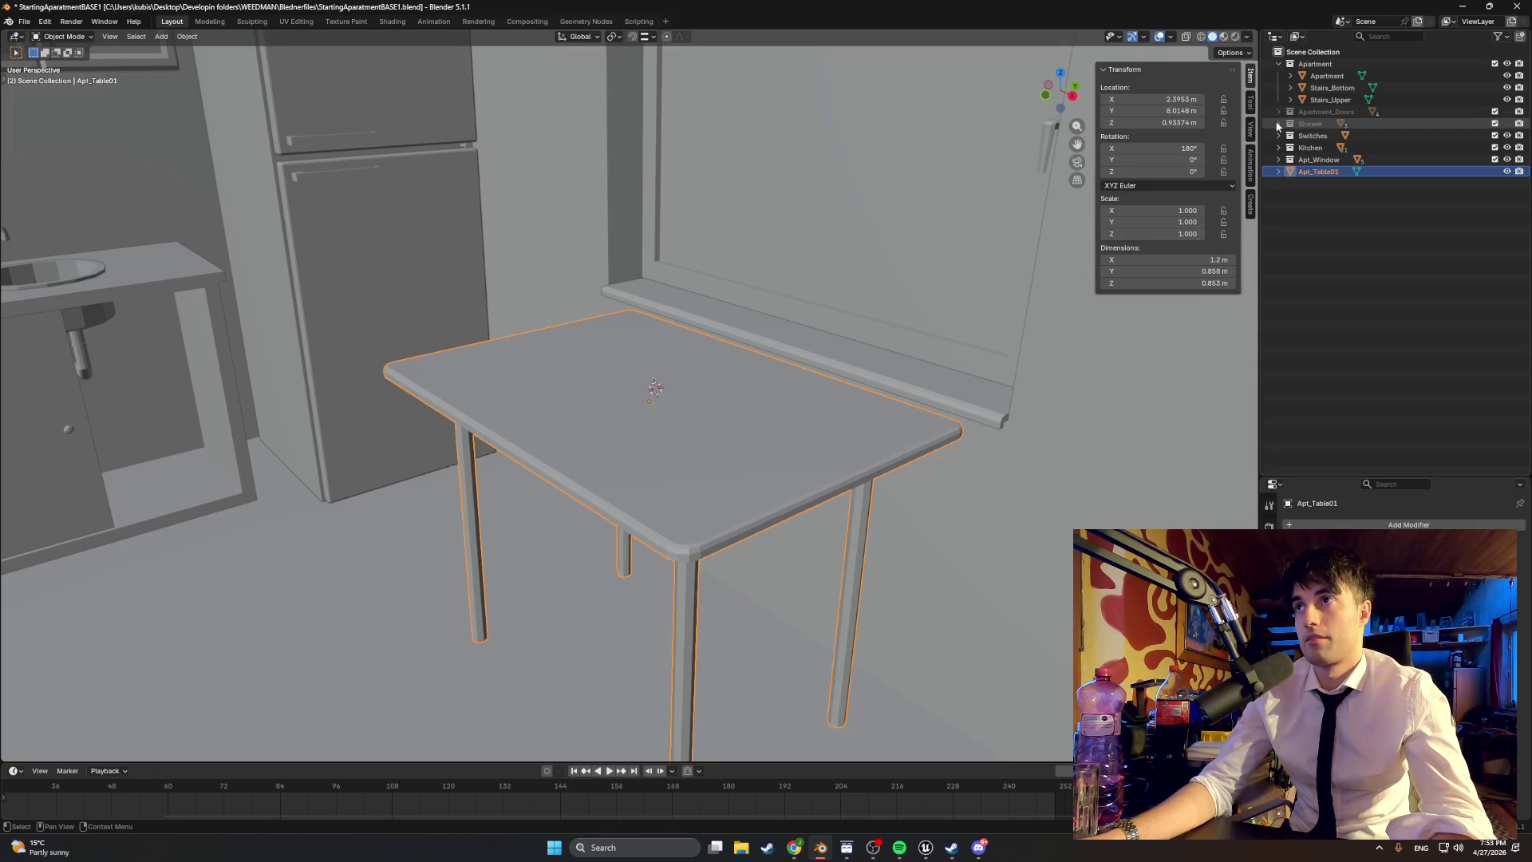
left_click(1278, 173)
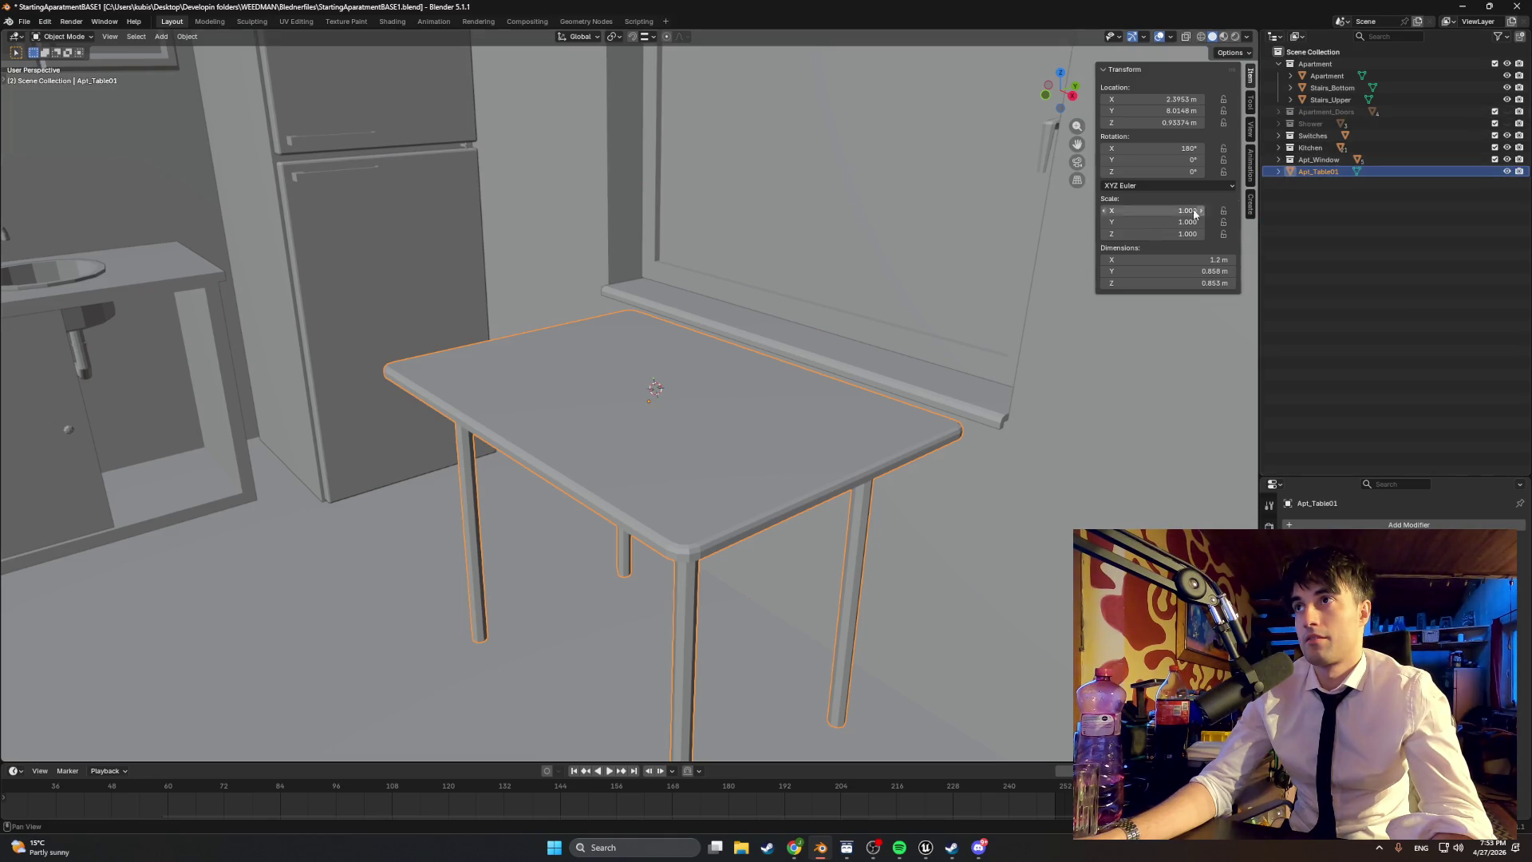
mouse_move(928, 348)
middle_mouse_down()
mouse_move(746, 371)
mouse_move(860, 360)
mouse_move(940, 379)
mouse_move(910, 395)
mouse_move(927, 328)
mouse_move(762, 356)
middle_mouse_up()
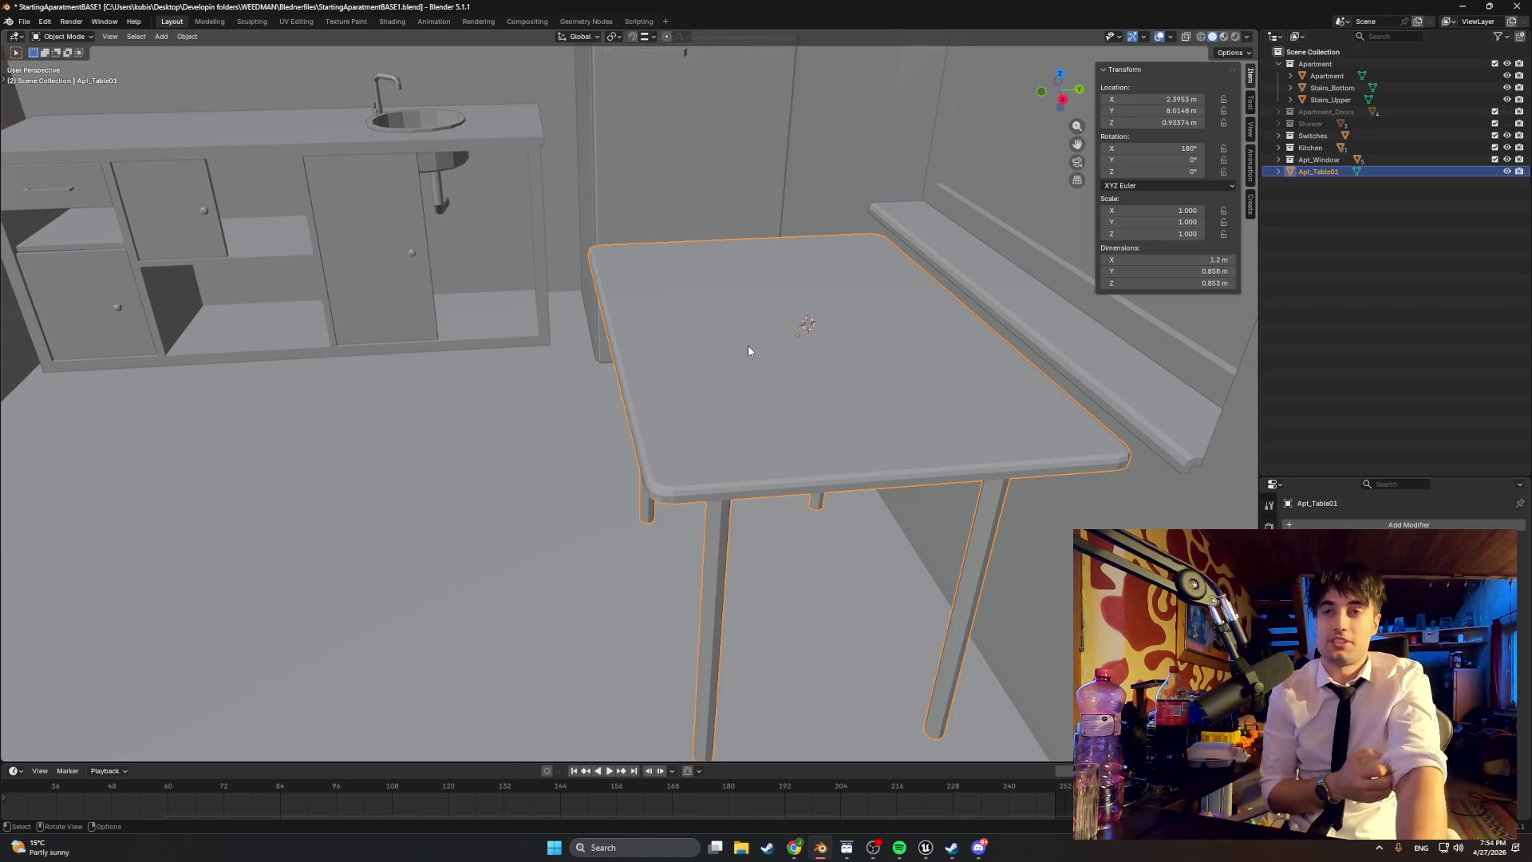
mouse_move(630, 272)
middle_mouse_down()
mouse_move(582, 264)
mouse_move(625, 268)
middle_mouse_up()
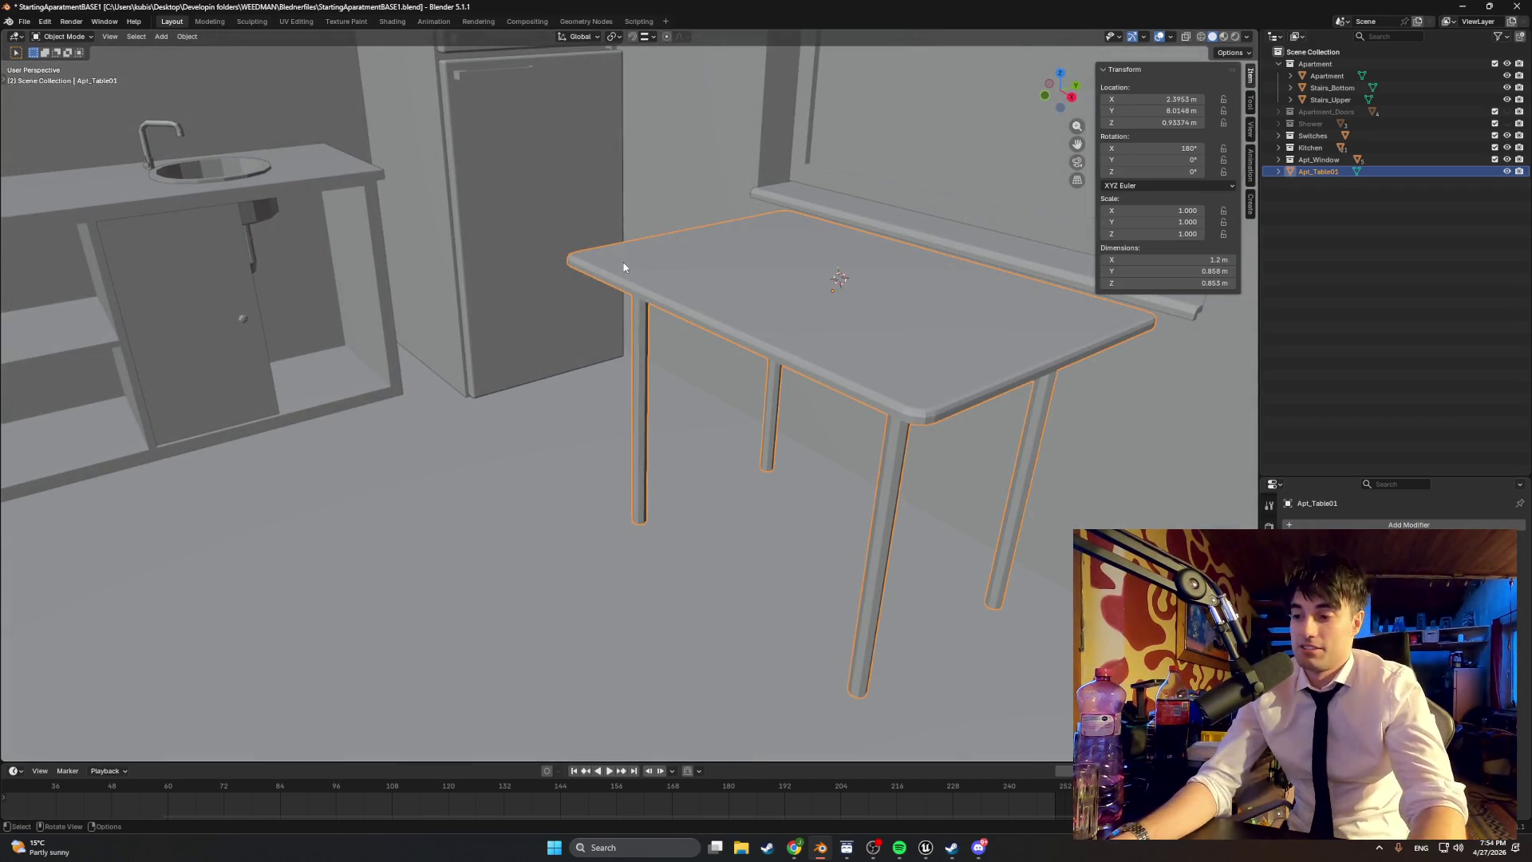
scroll(623, 268, "down", 1)
scroll(616, 272, "up", 1)
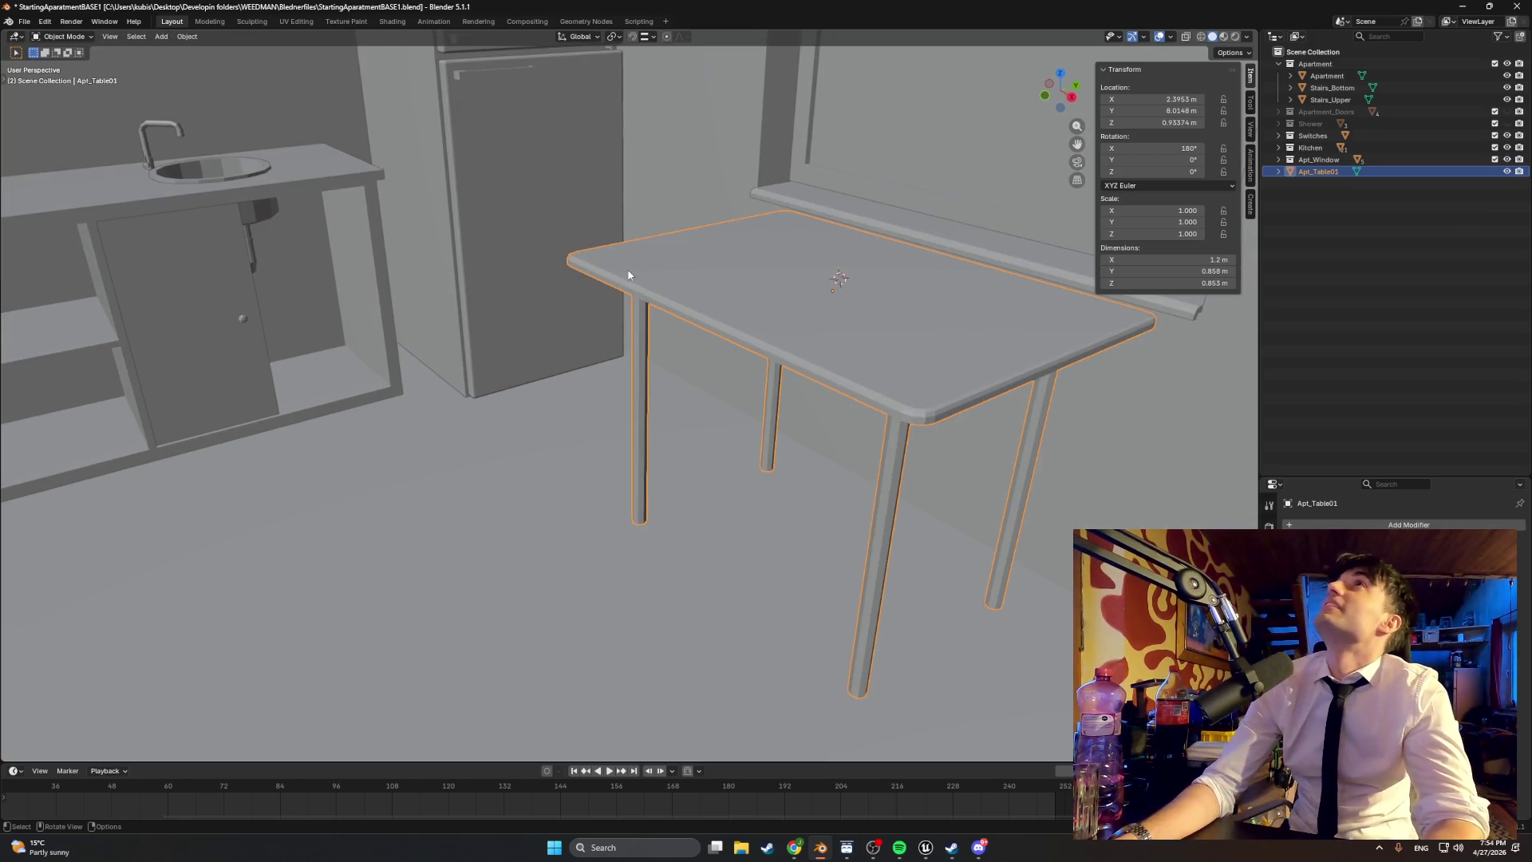
mouse_move(926, 389)
middle_mouse_down()
mouse_move(945, 352)
mouse_move(737, 362)
middle_mouse_up()
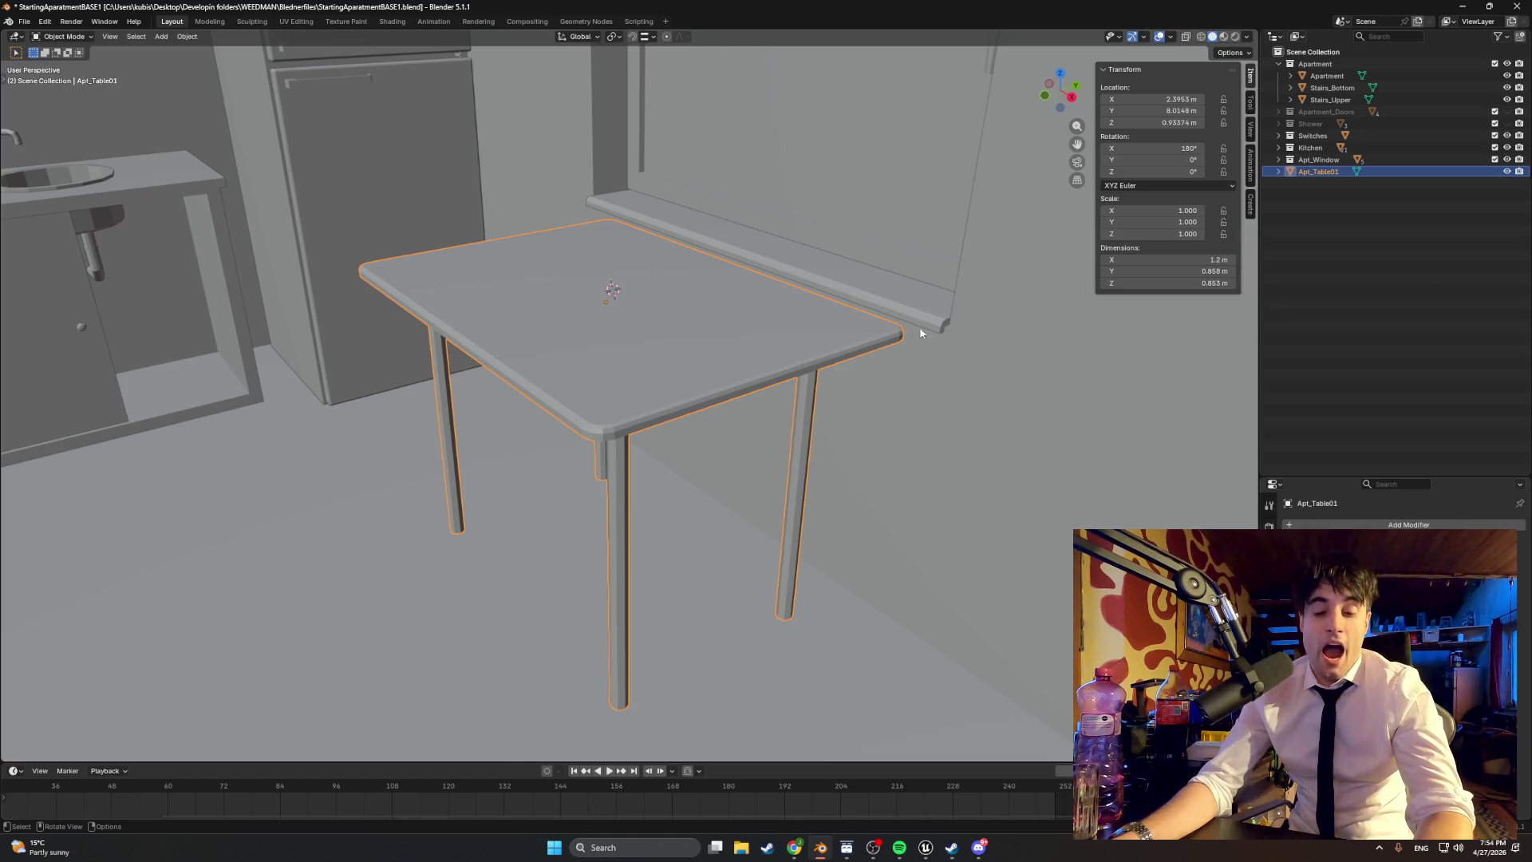
left_click(1318, 240)
left_click(1332, 174)
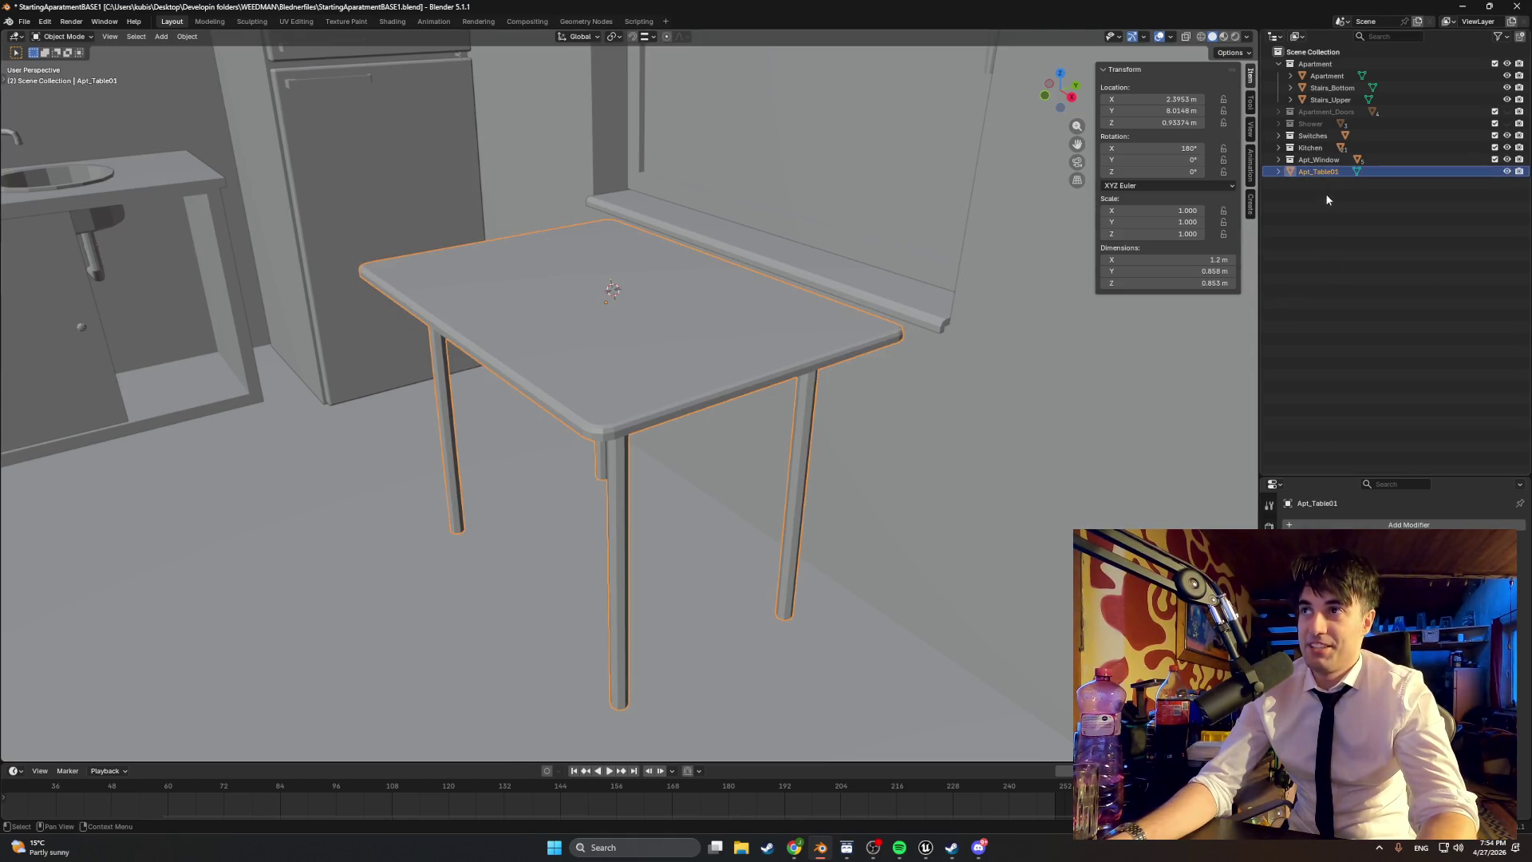
Step: Copy the table and save the apartment file
key("ctrl+c")
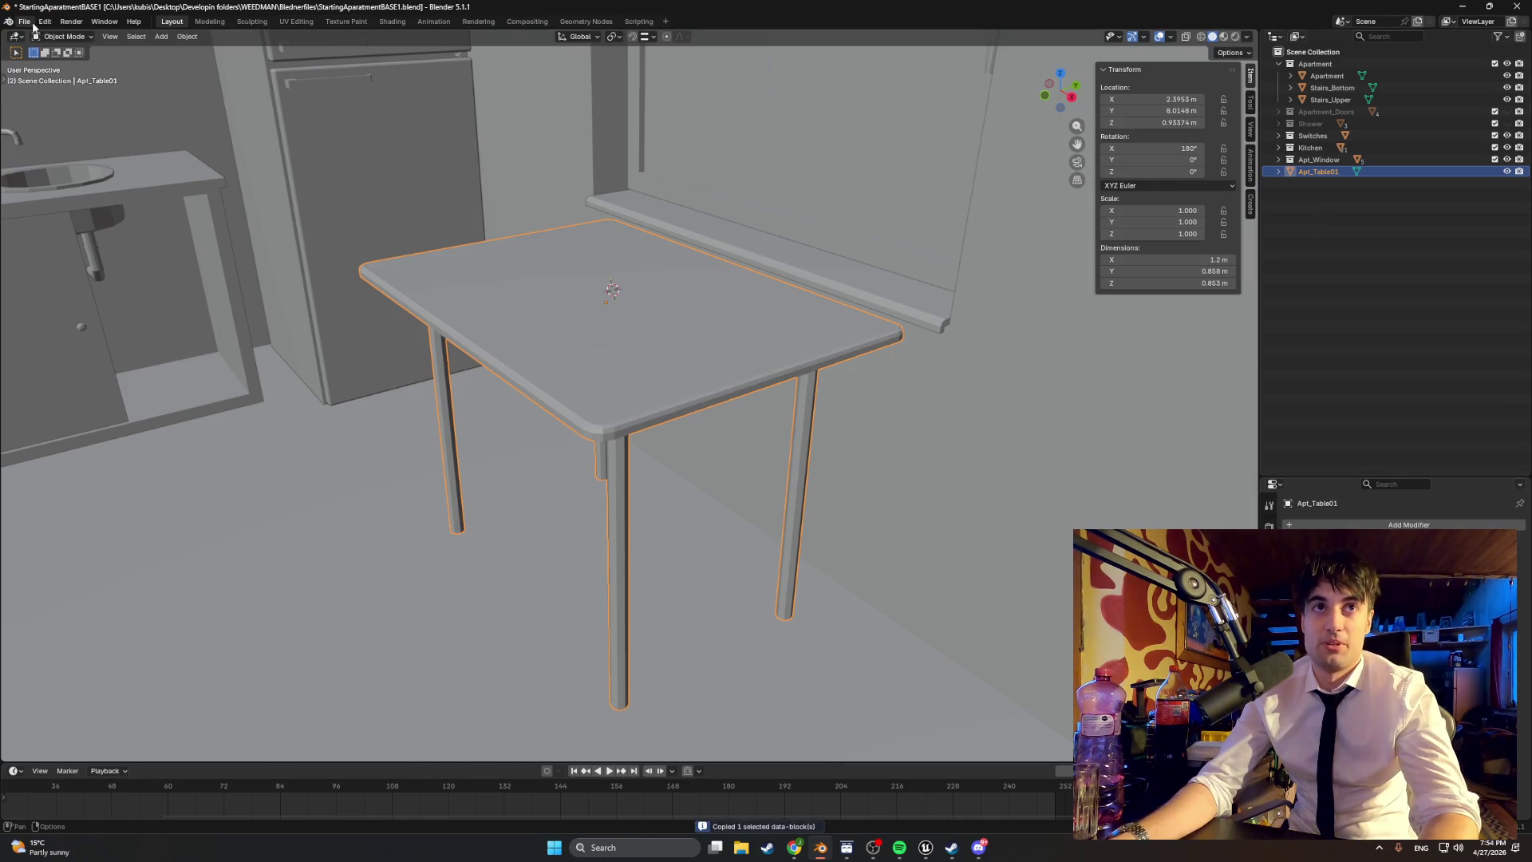
left_click(24, 22)
left_click(50, 99)
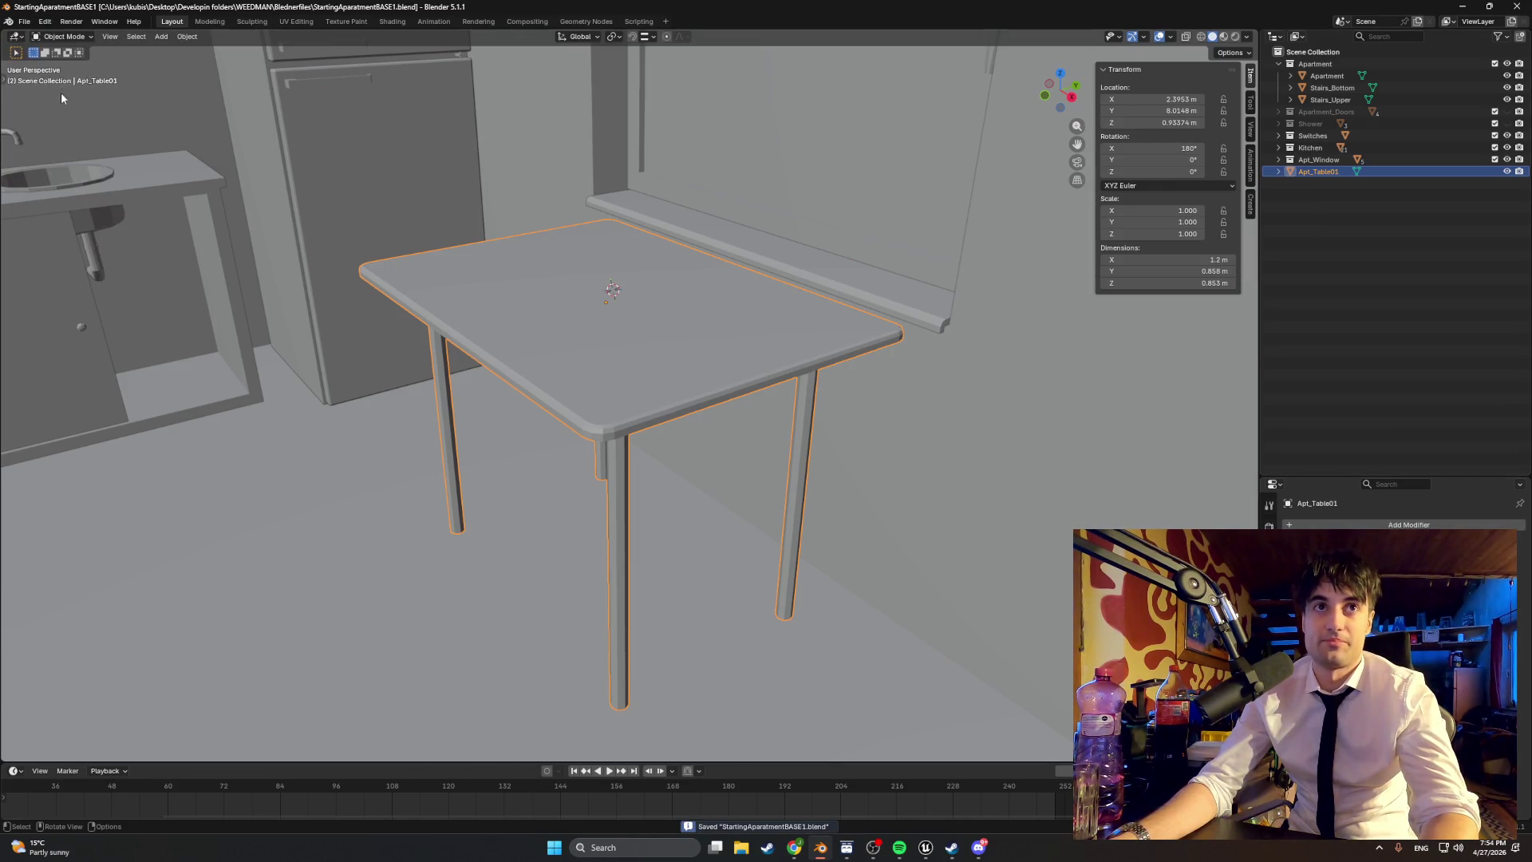
Step: Start a new General scene, delete its default camera, light and cube, and paste the table
left_click(25, 22)
mouse_move(30, 35)
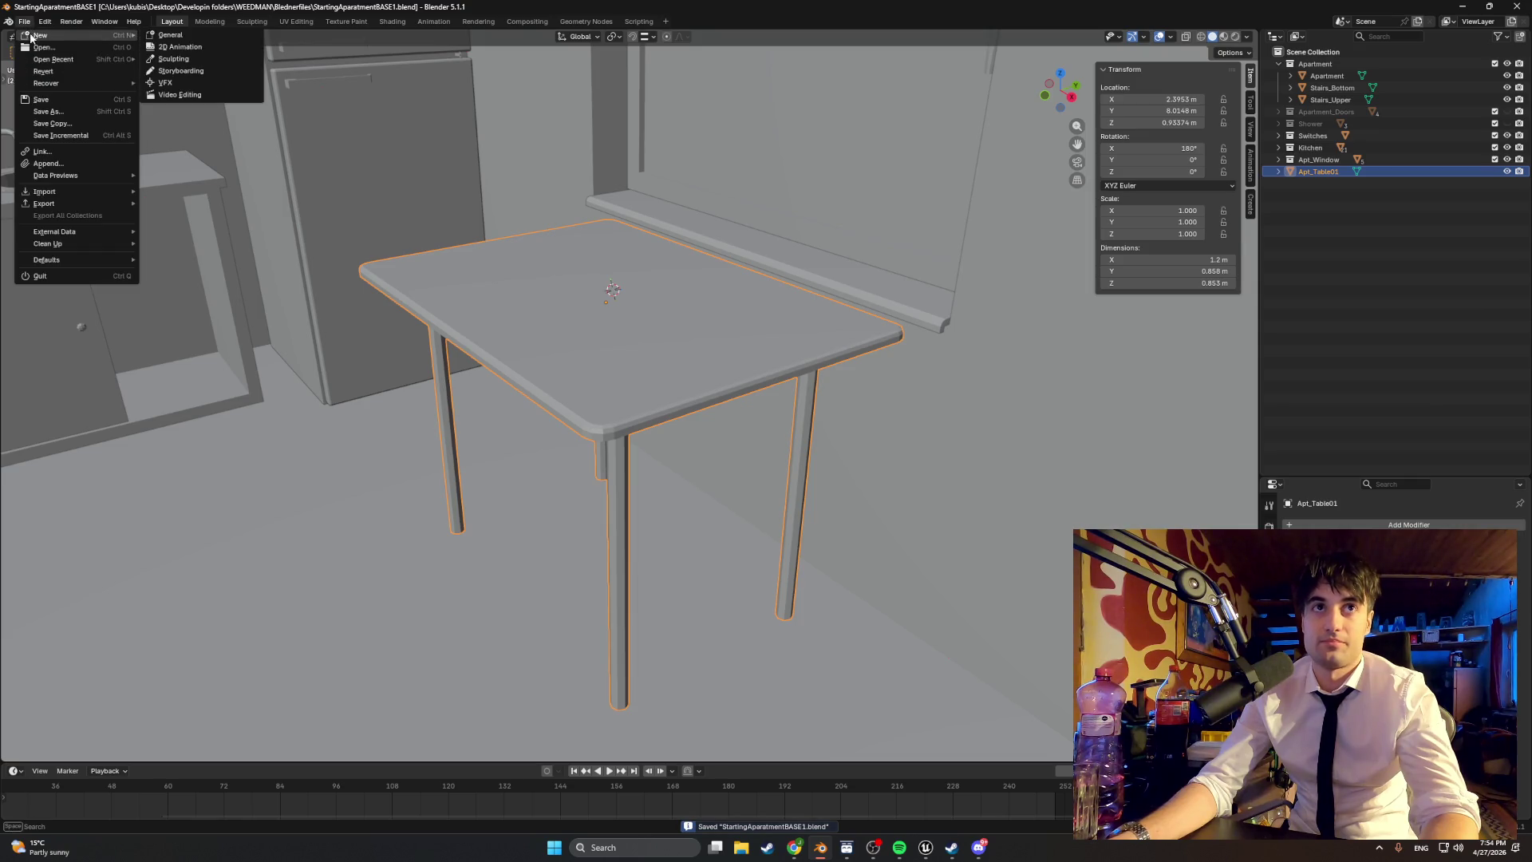
left_click(168, 37)
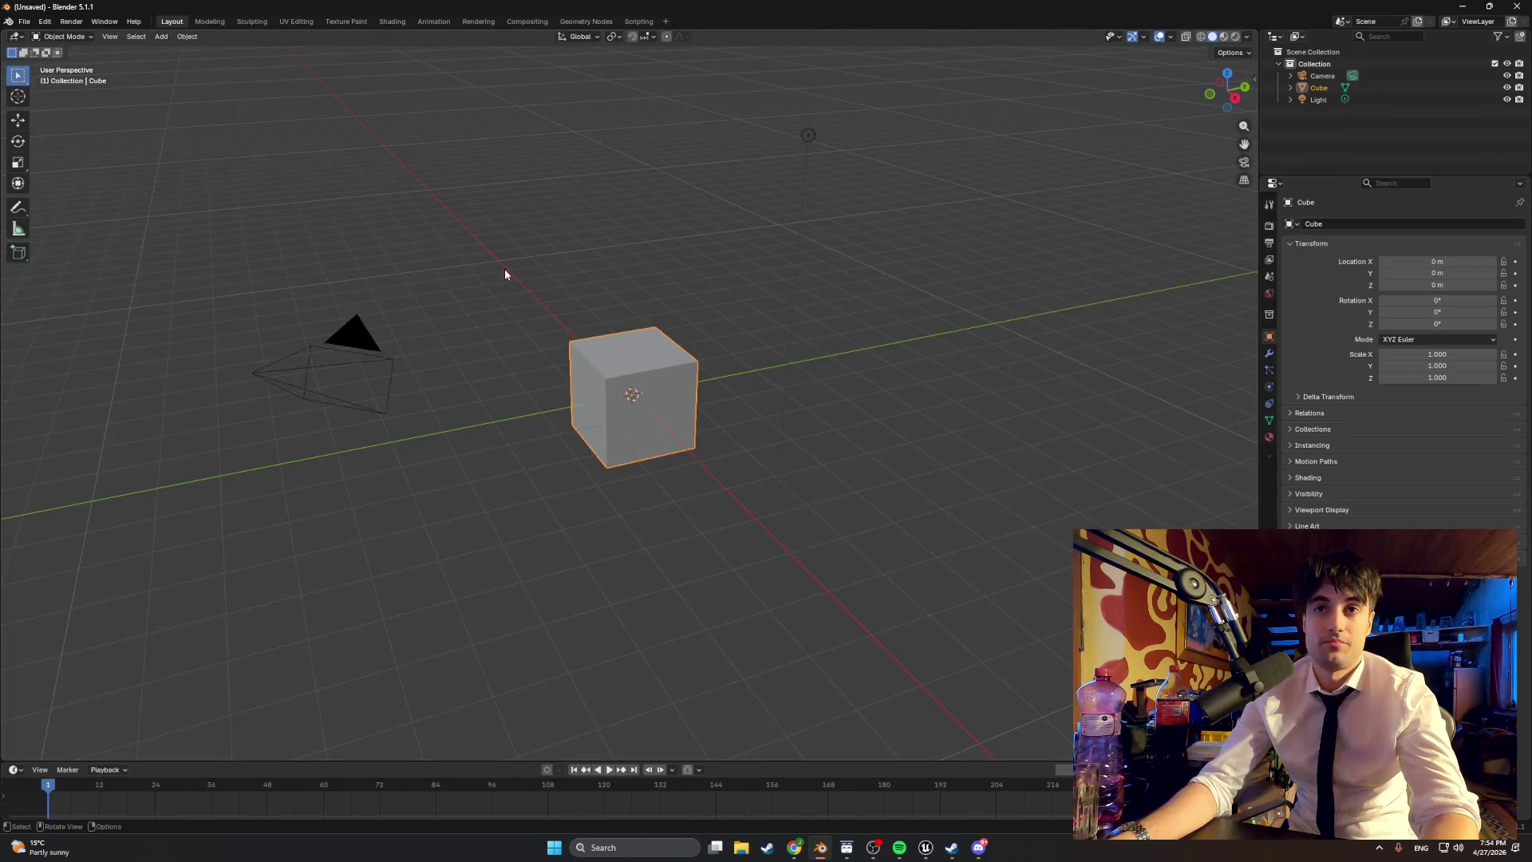
left_click(1327, 77)
key("Delete")
left_click(1327, 89)
key("Delete")
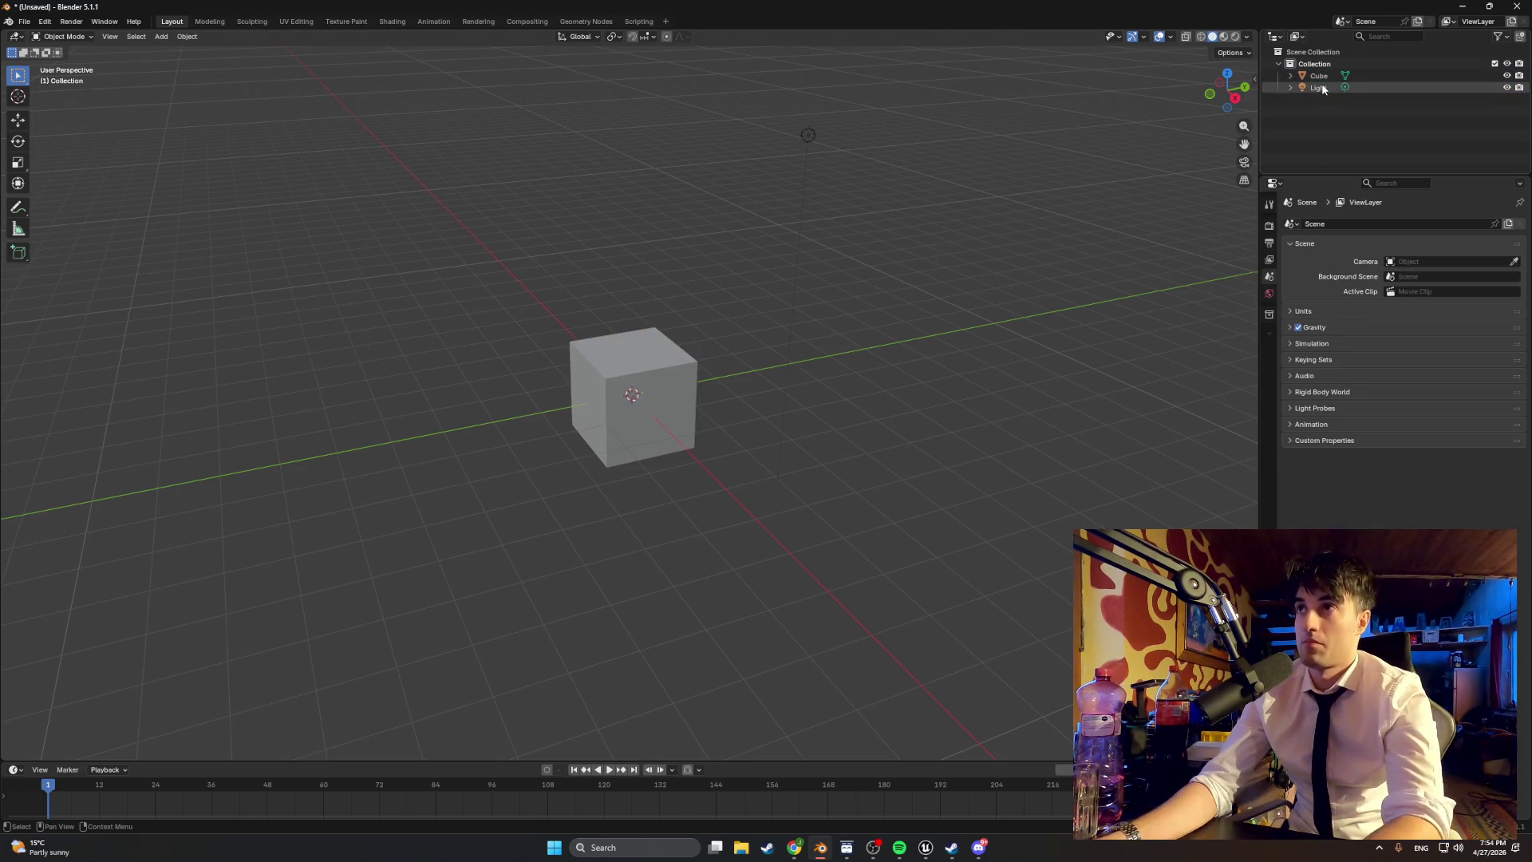
left_click(1321, 78)
key("Delete")
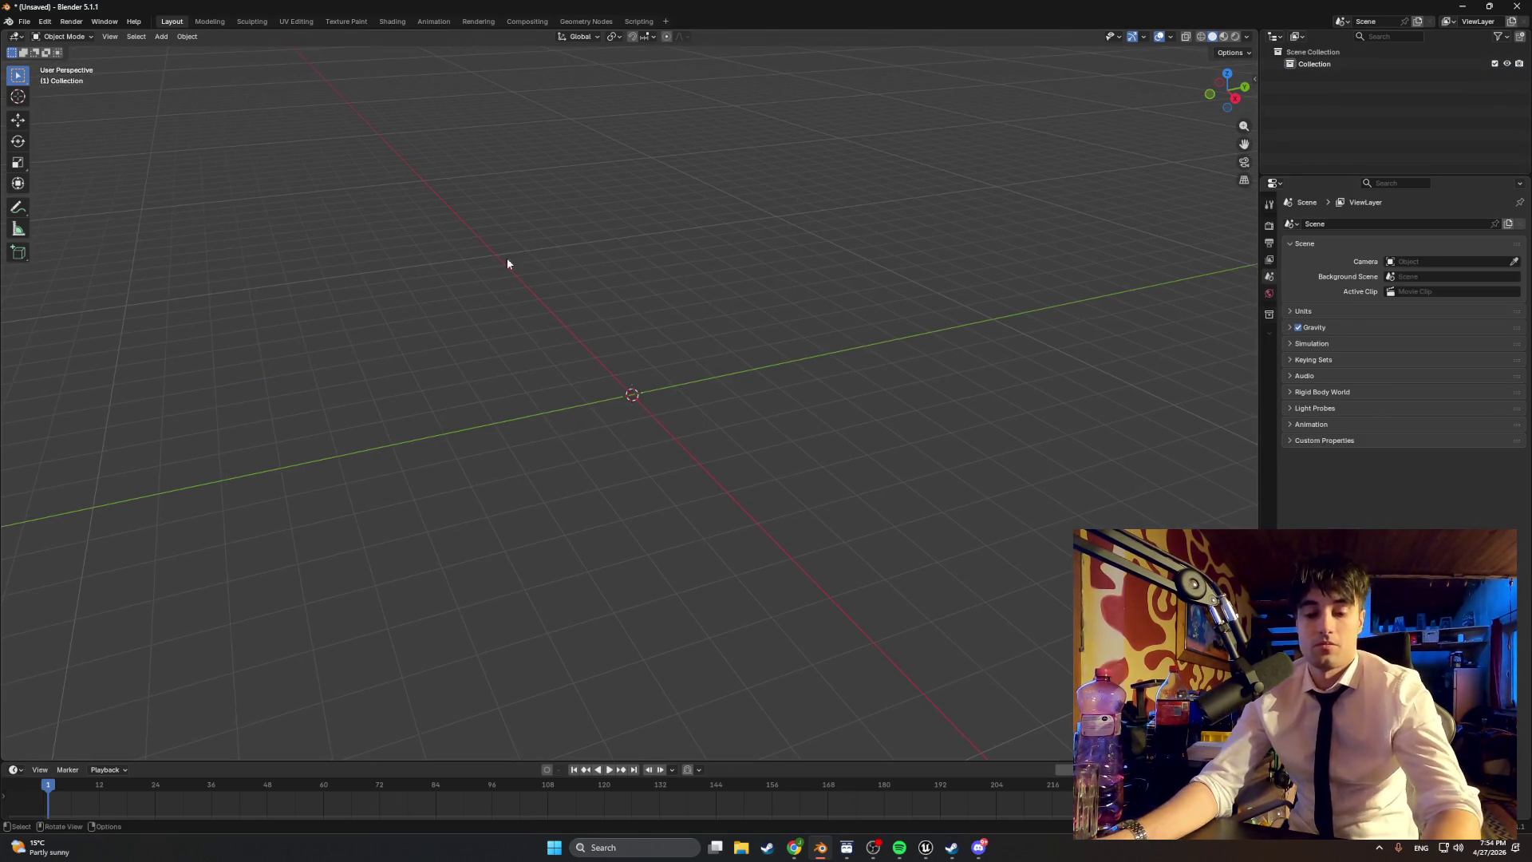
key("ctrl+v")
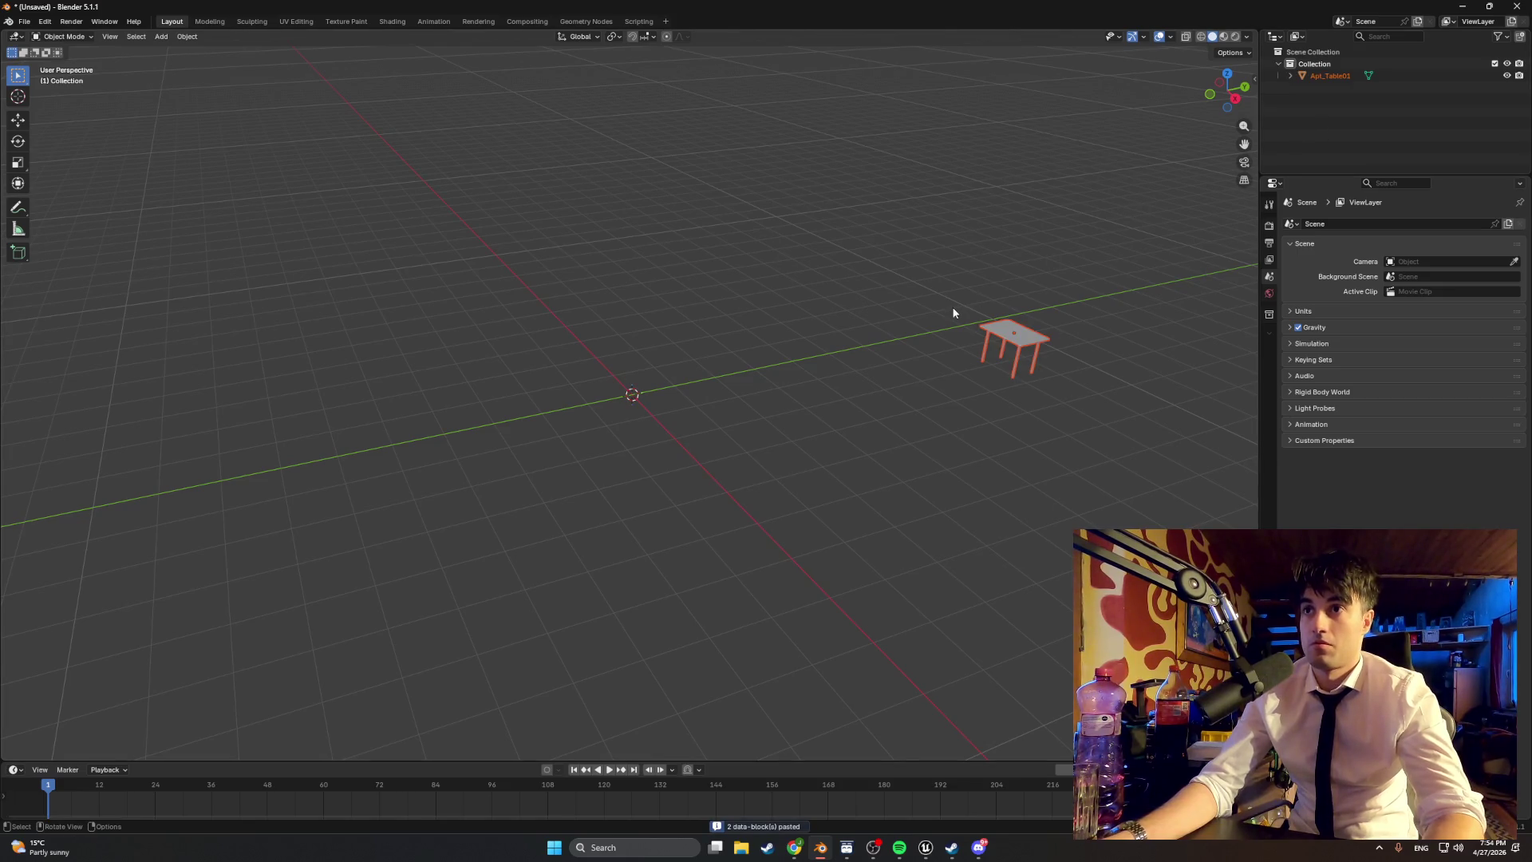
Step: Delete the pasted table and paste Apt_Table01 back into the scene
right_click(793, 352)
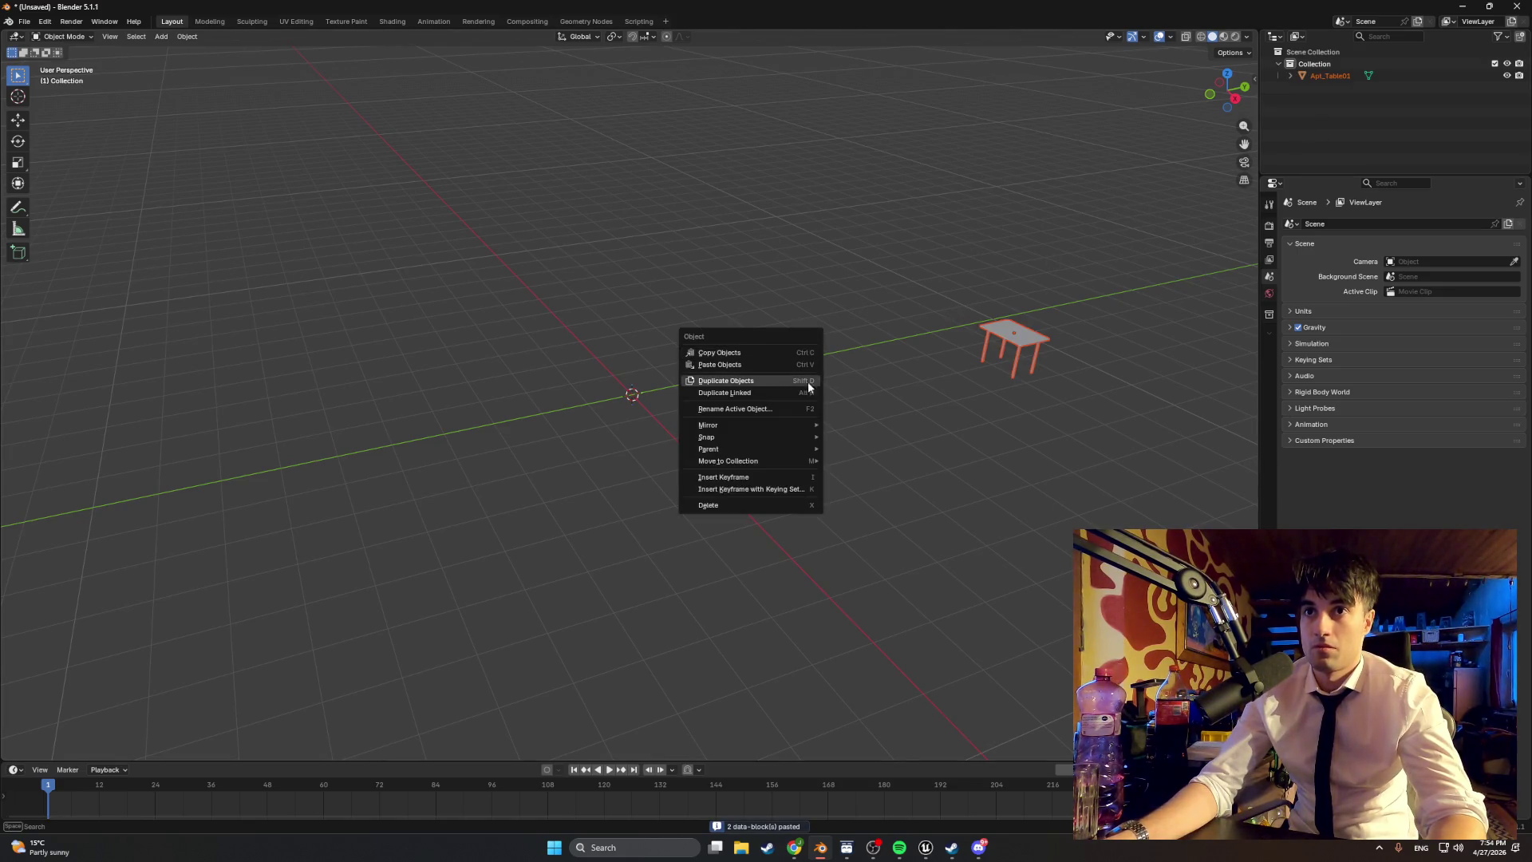
right_click(846, 363)
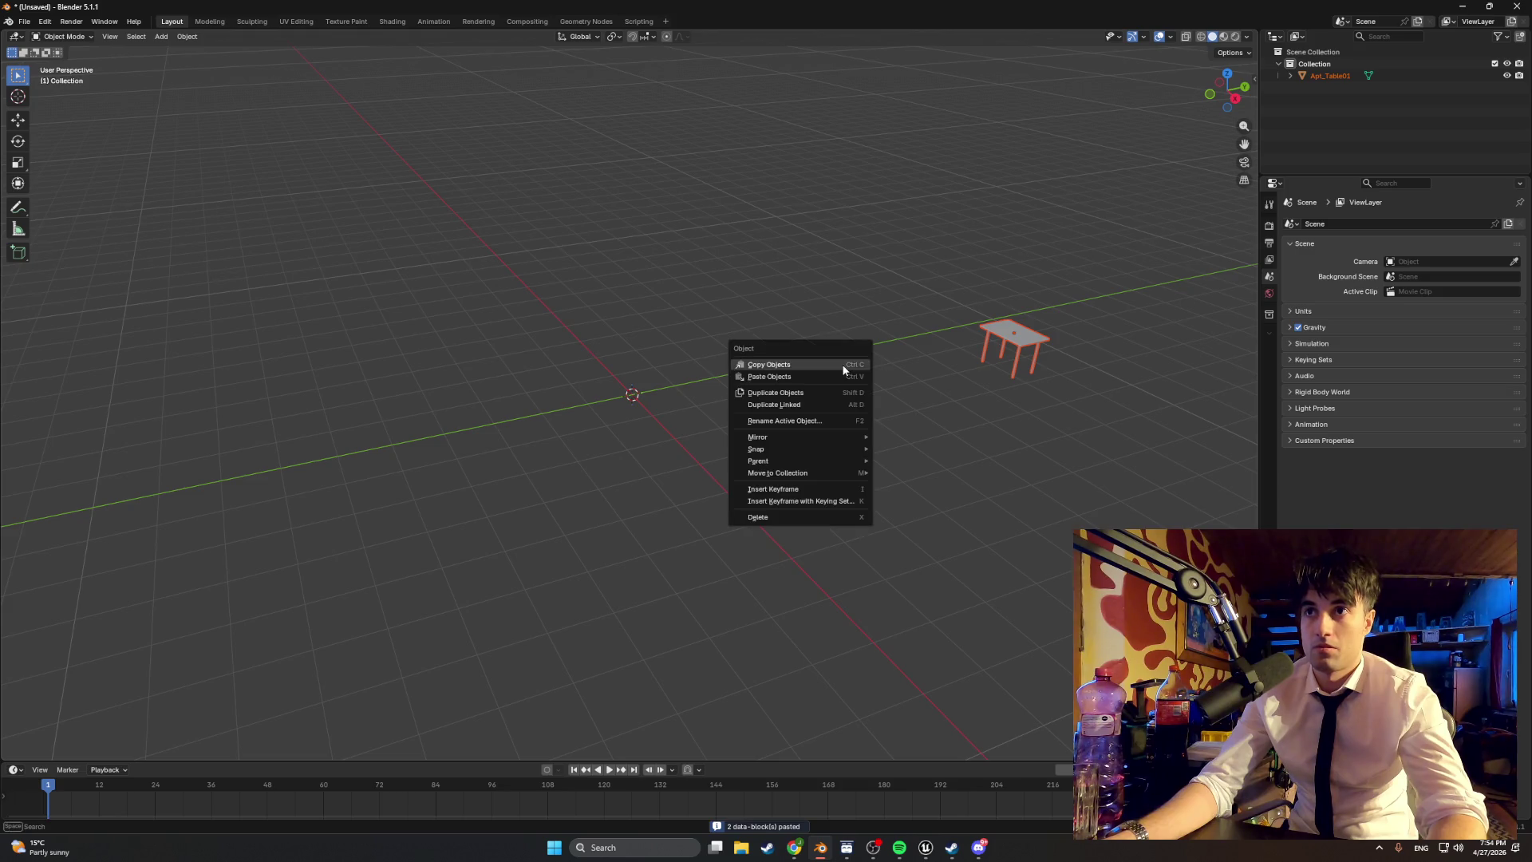
right_click(805, 334)
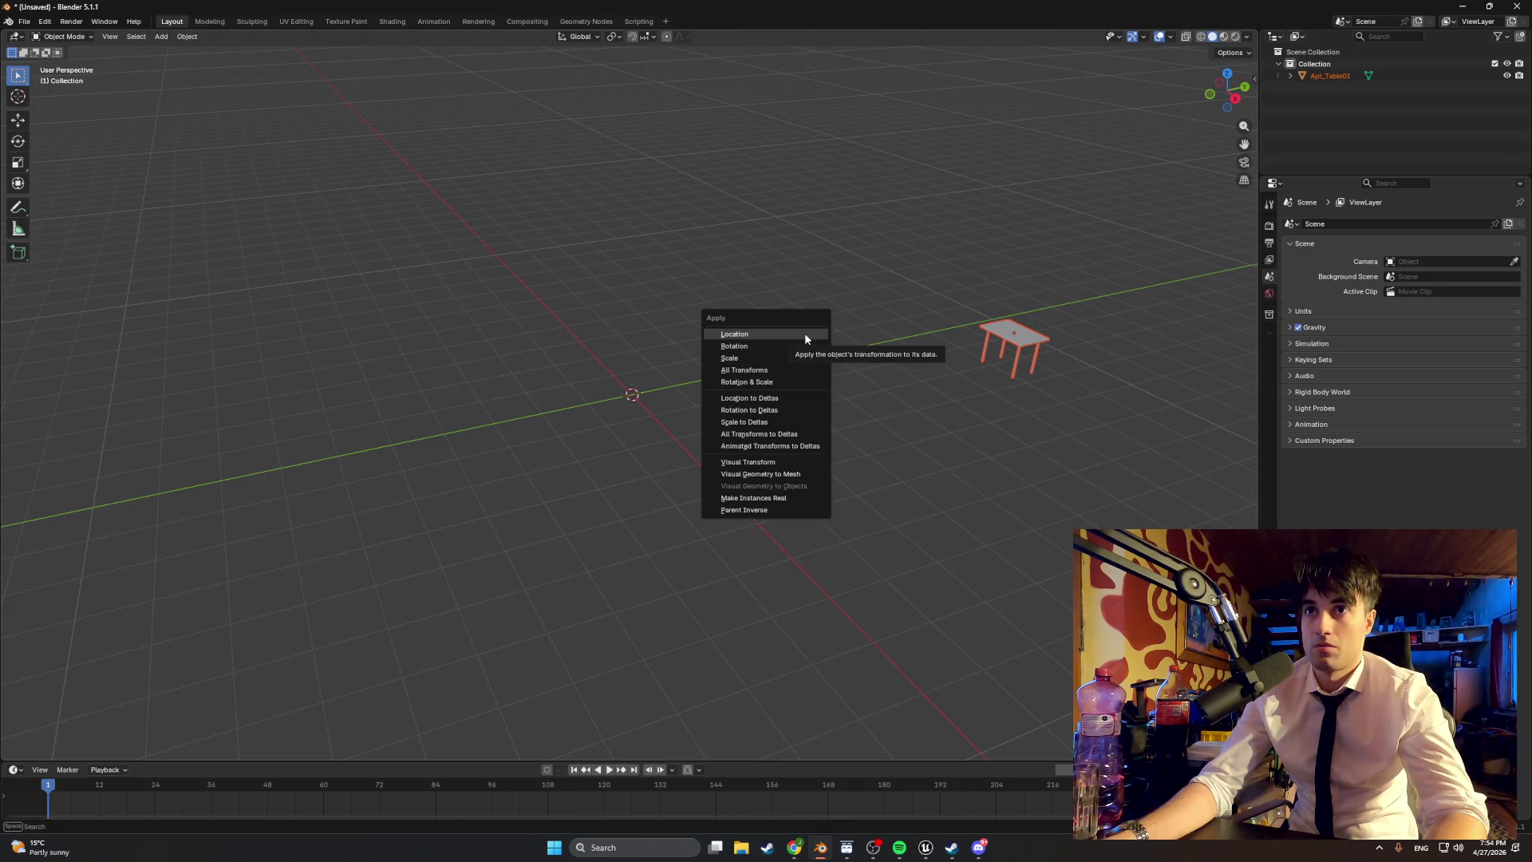
right_click(825, 342)
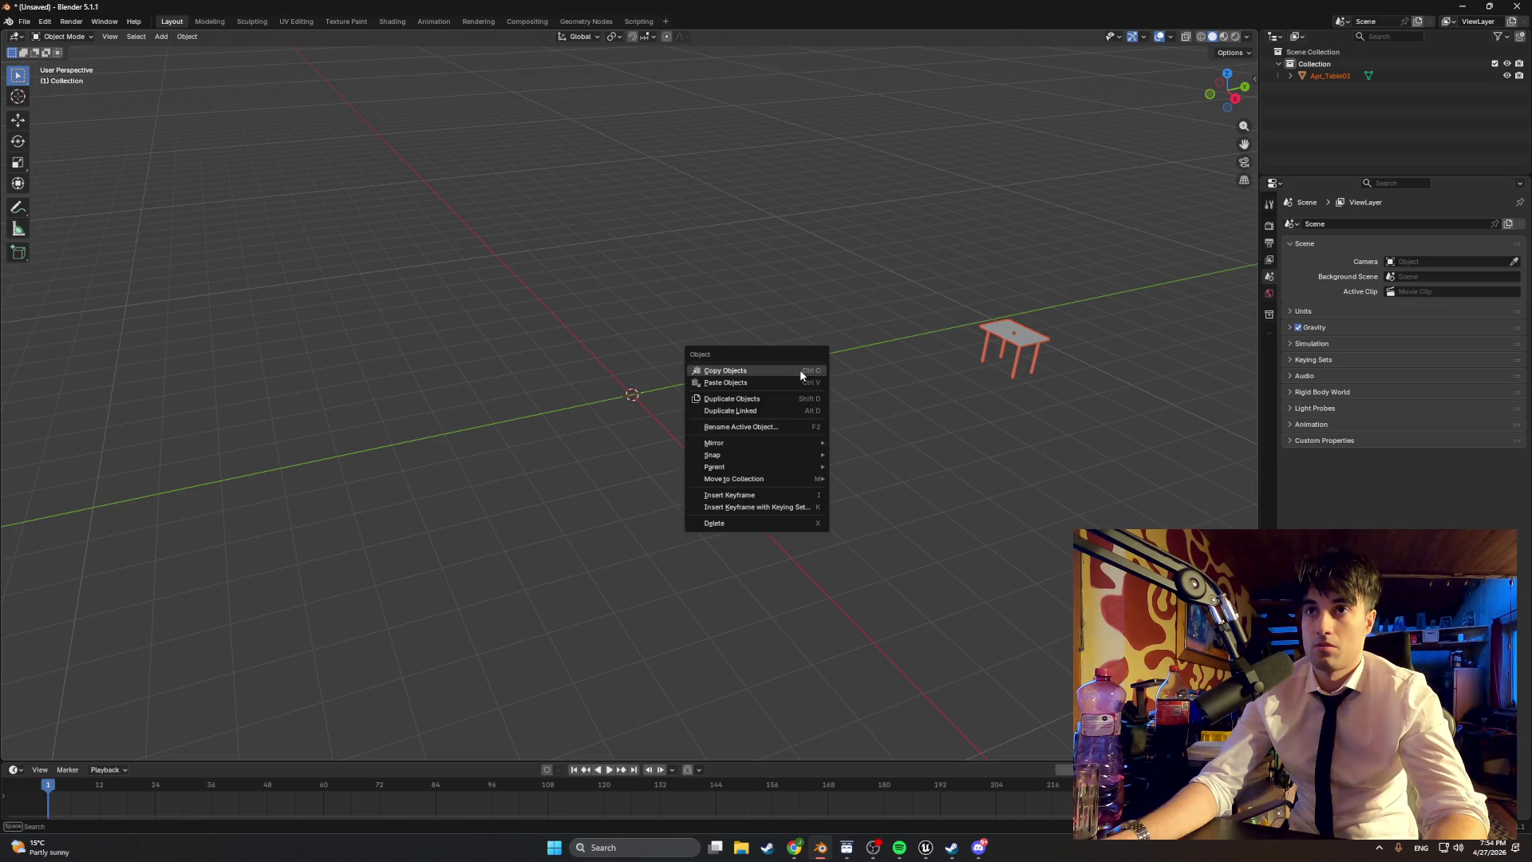
key("ctrl+z")
right_click(794, 369, "shift")
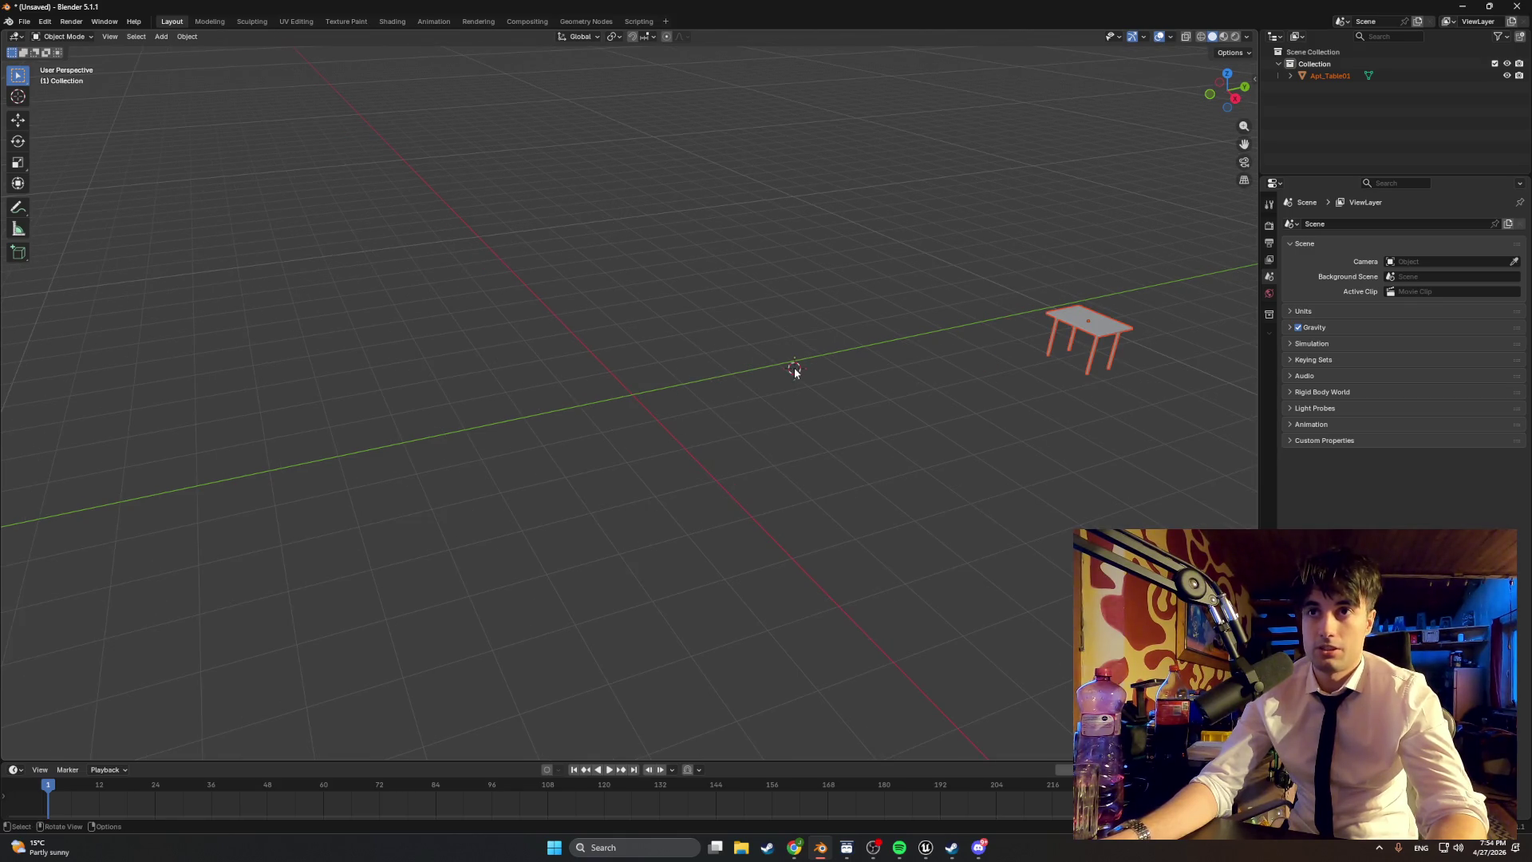
key("Delete")
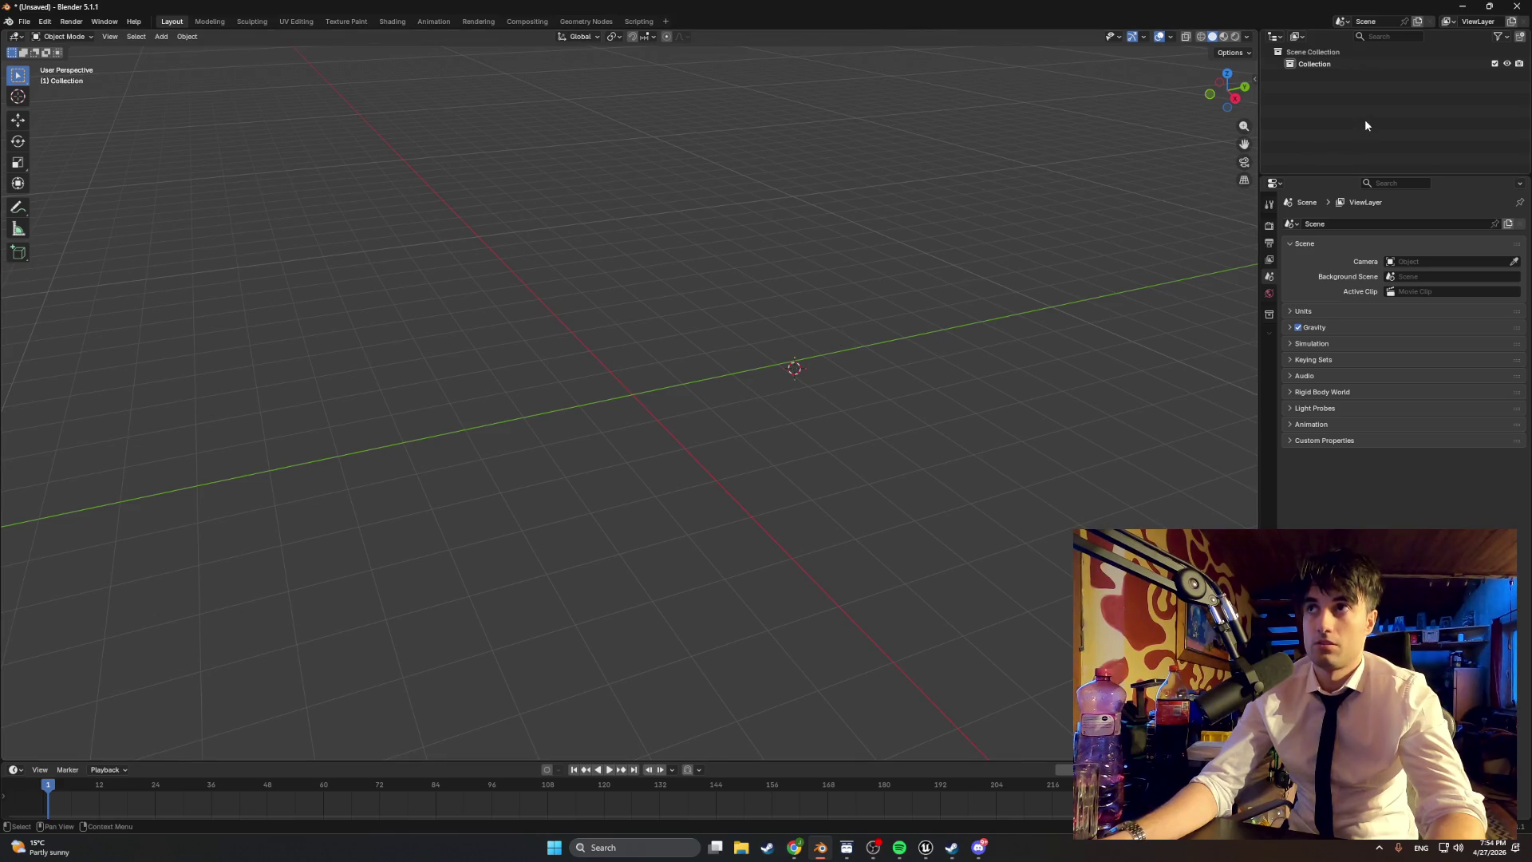
key("ctrl+v")
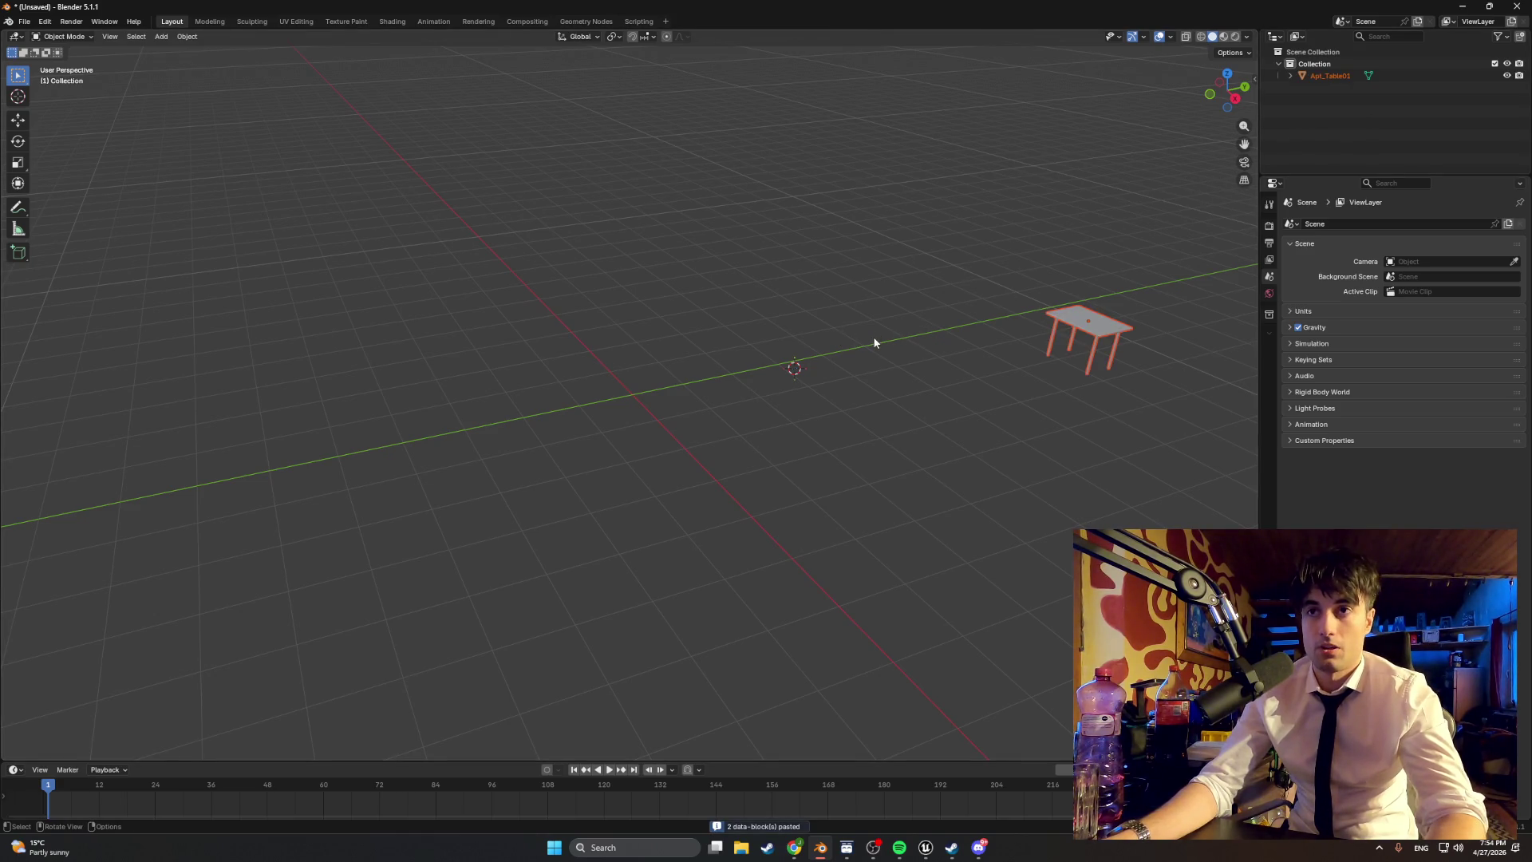
Step: Browse the object context, Add and Apply menus and the file browser without changing anything
right_click(873, 343)
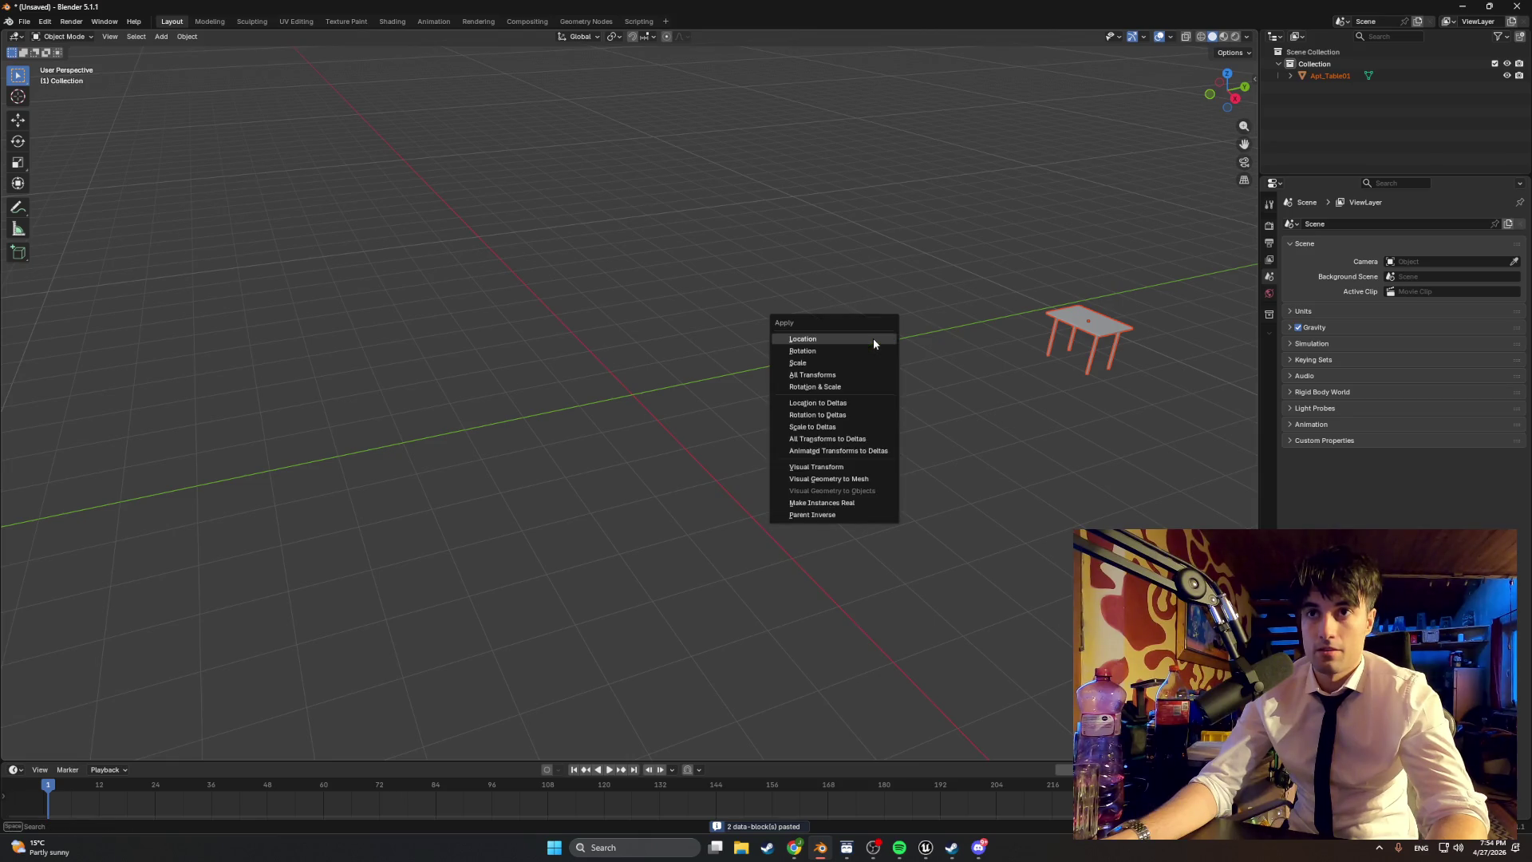
key("Escape")
right_click(866, 351)
key("Escape")
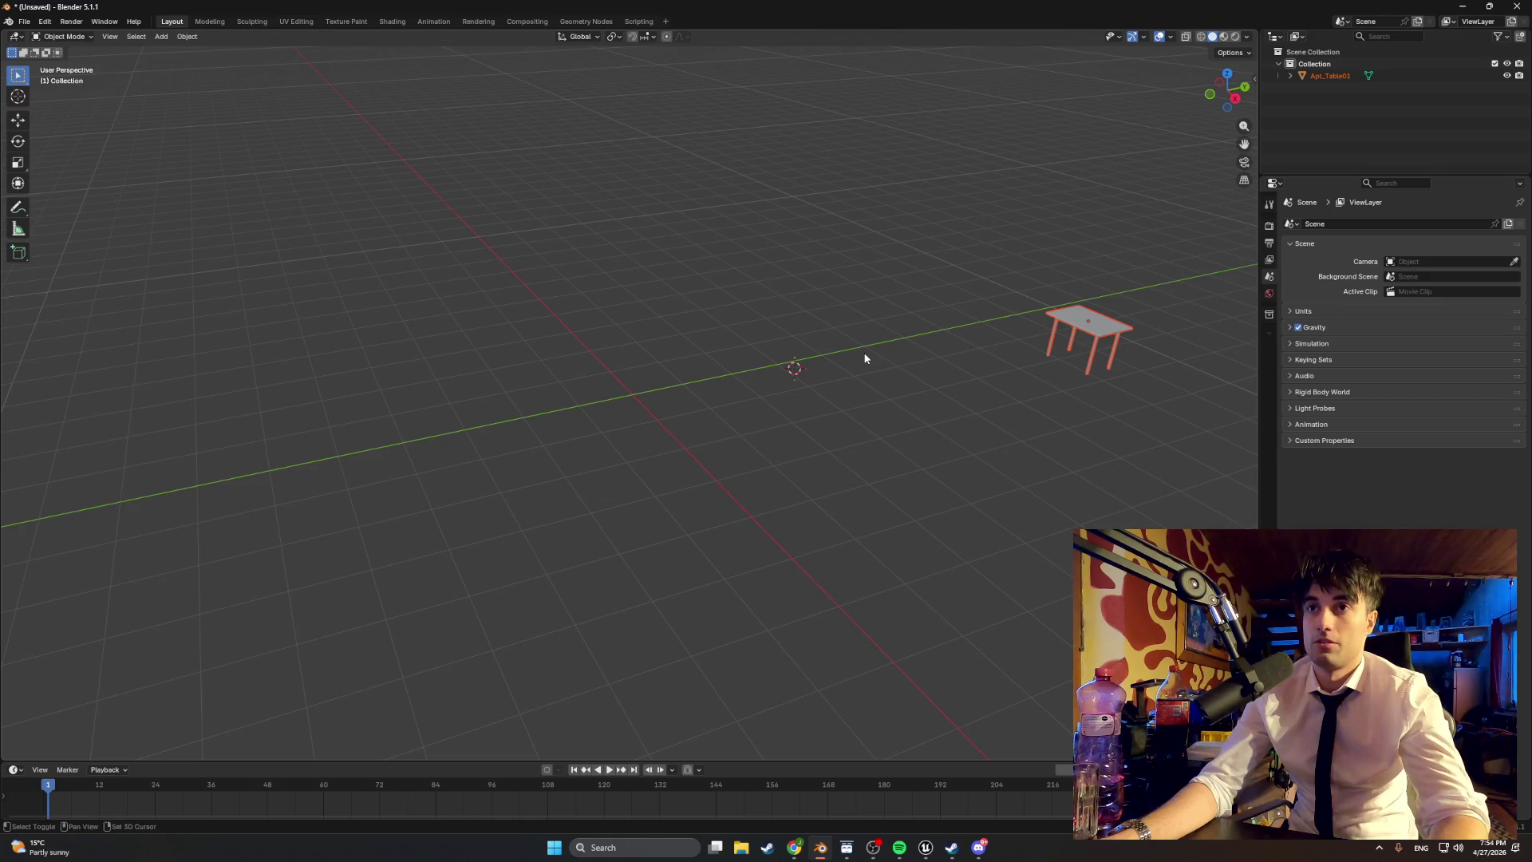
key("shift+a")
key("Escape")
key("ctrl+a")
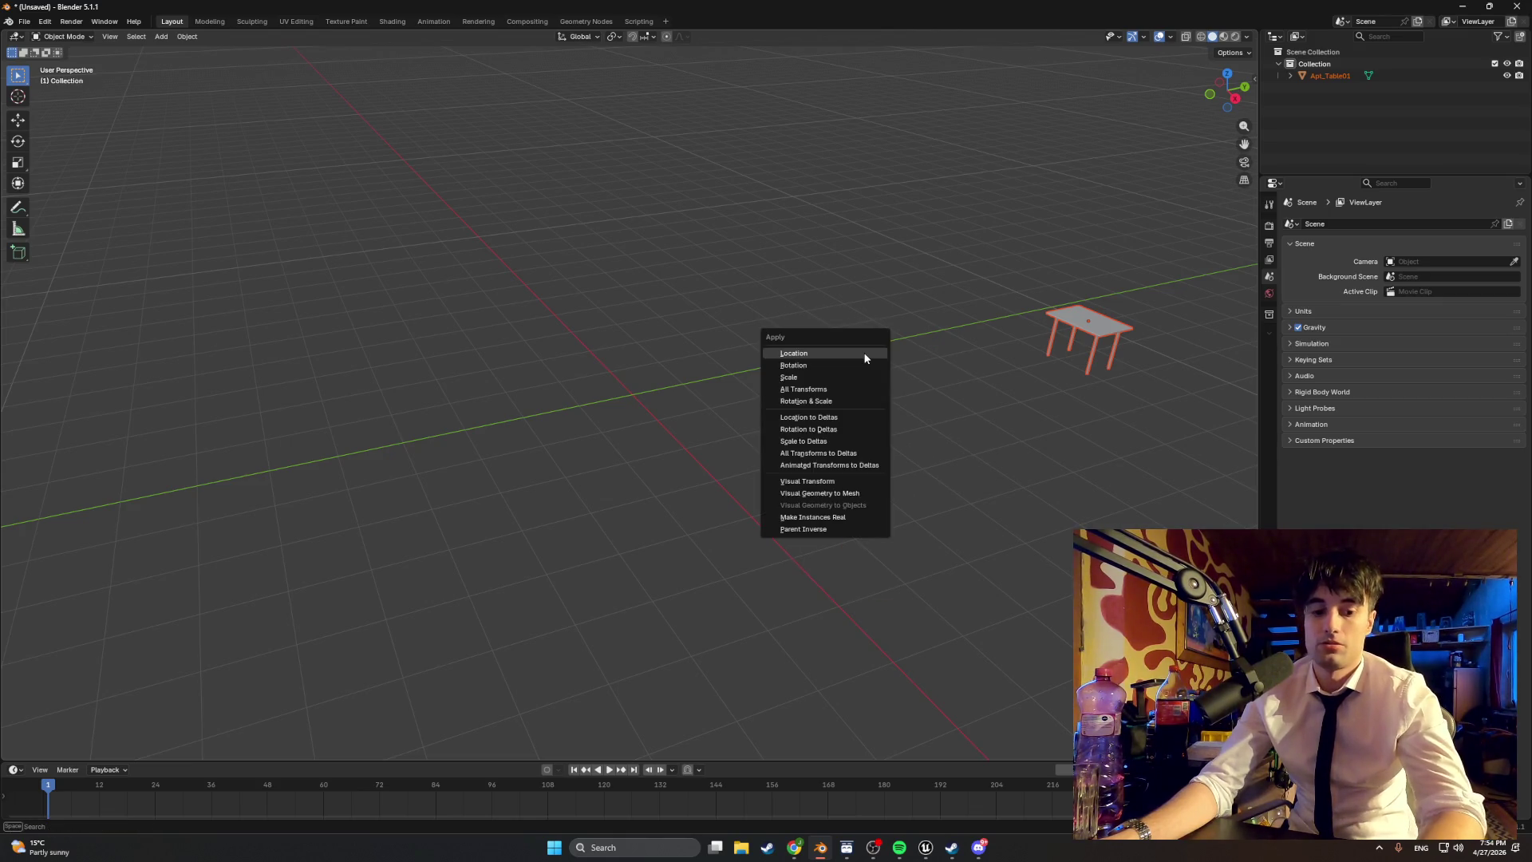
key("Escape")
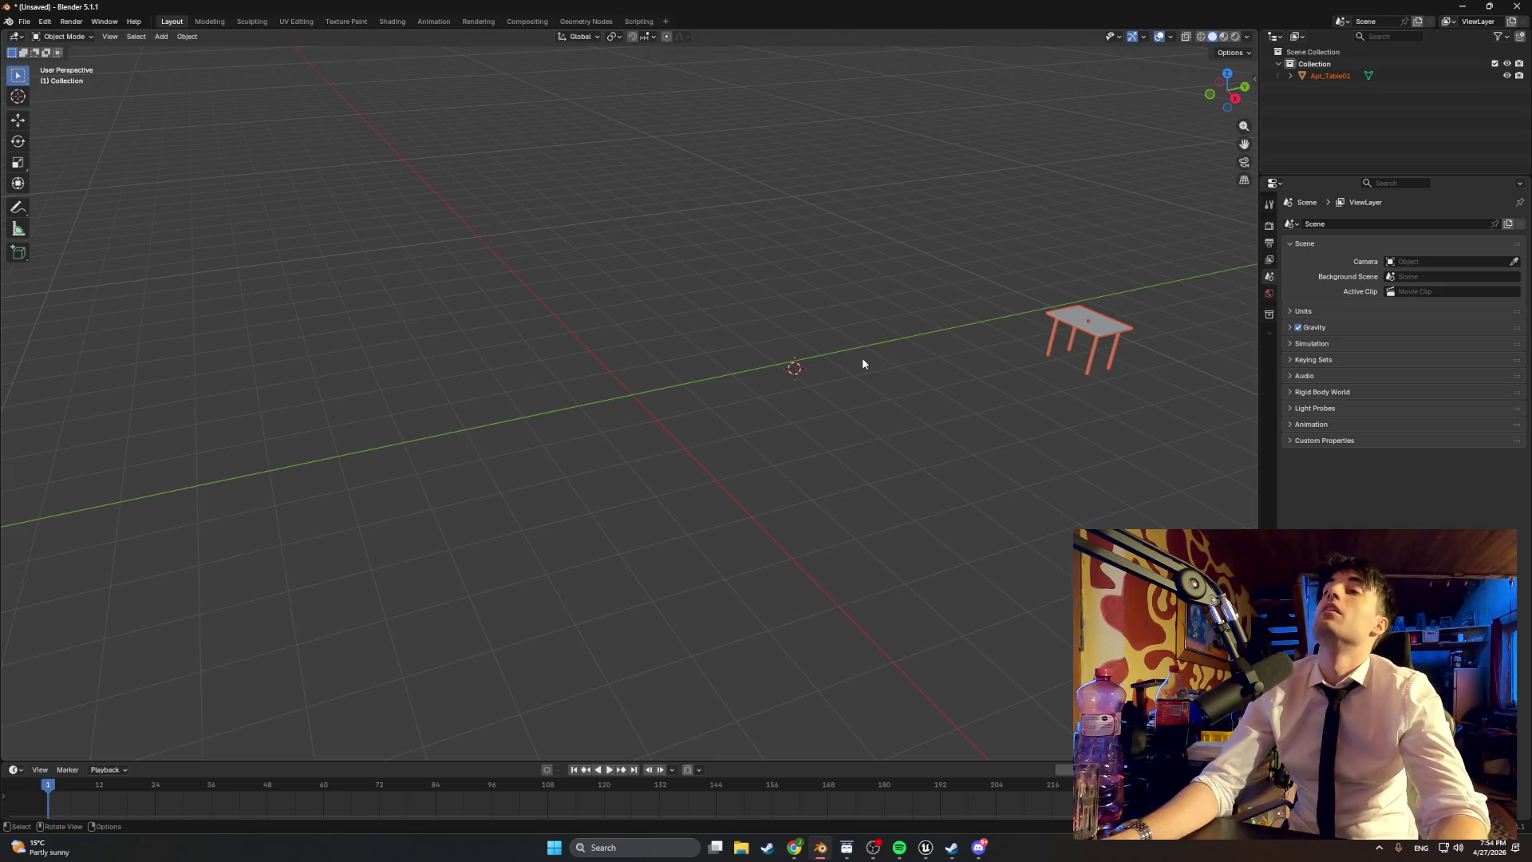
key("ctrl+z")
right_click(842, 366)
key("Escape")
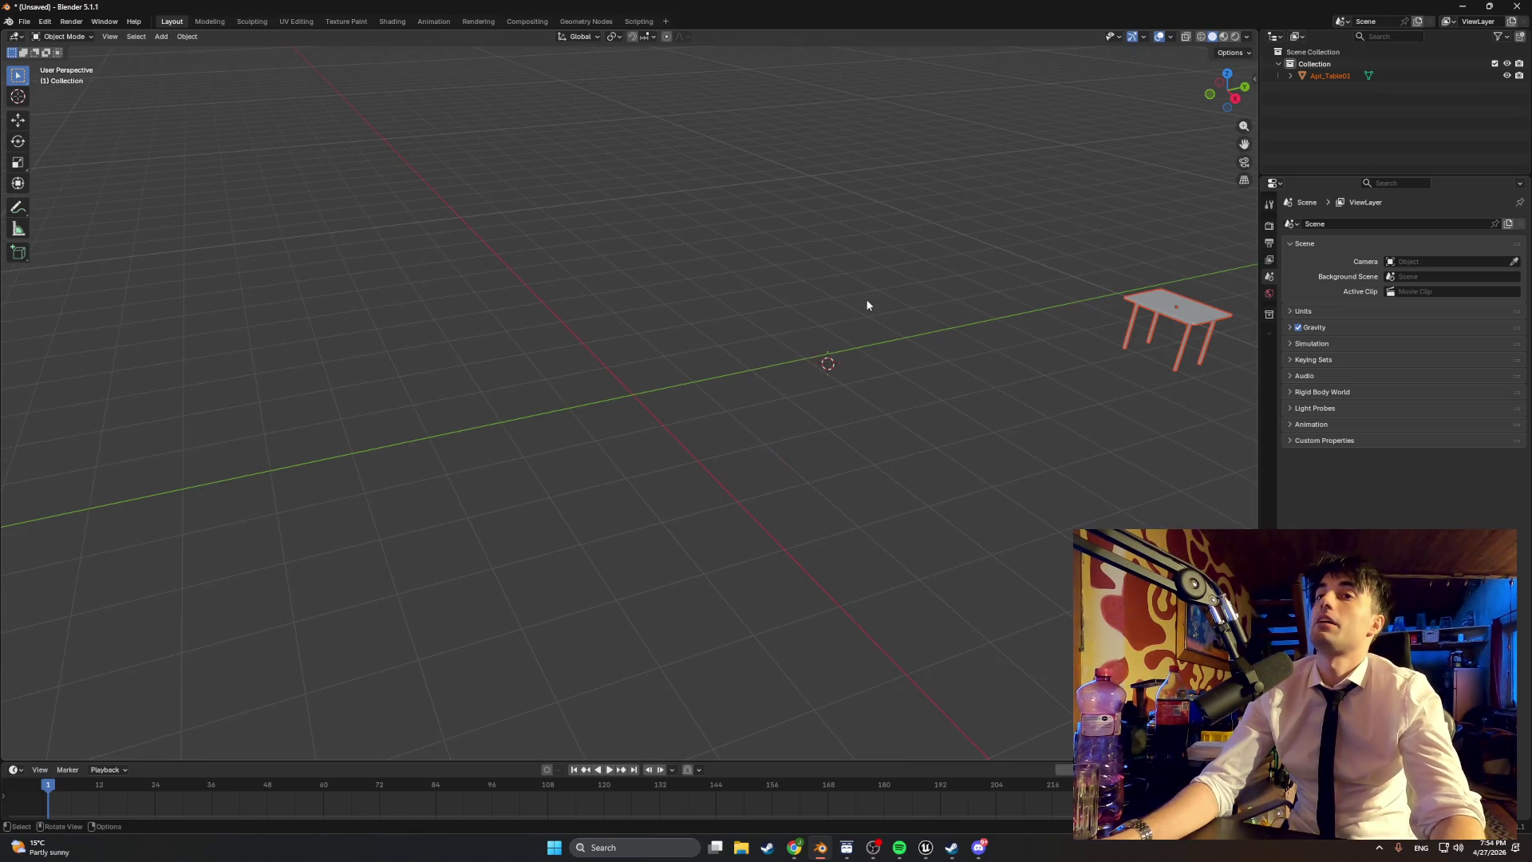
key("ctrl+o")
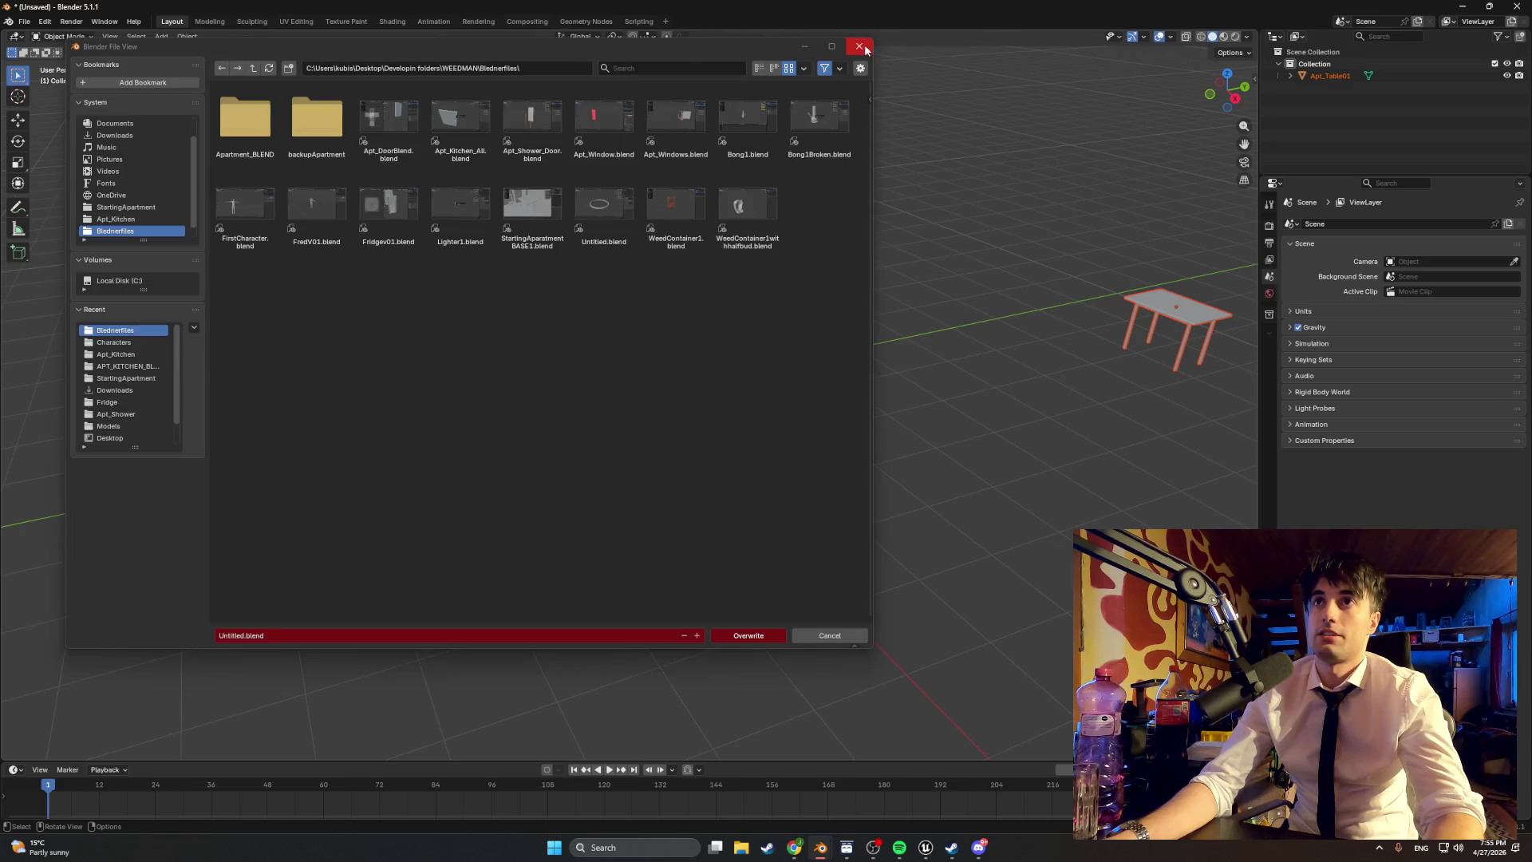
left_click(856, 55)
Step: Snap the 3D cursor to the world origin and select the table
key("shift+s")
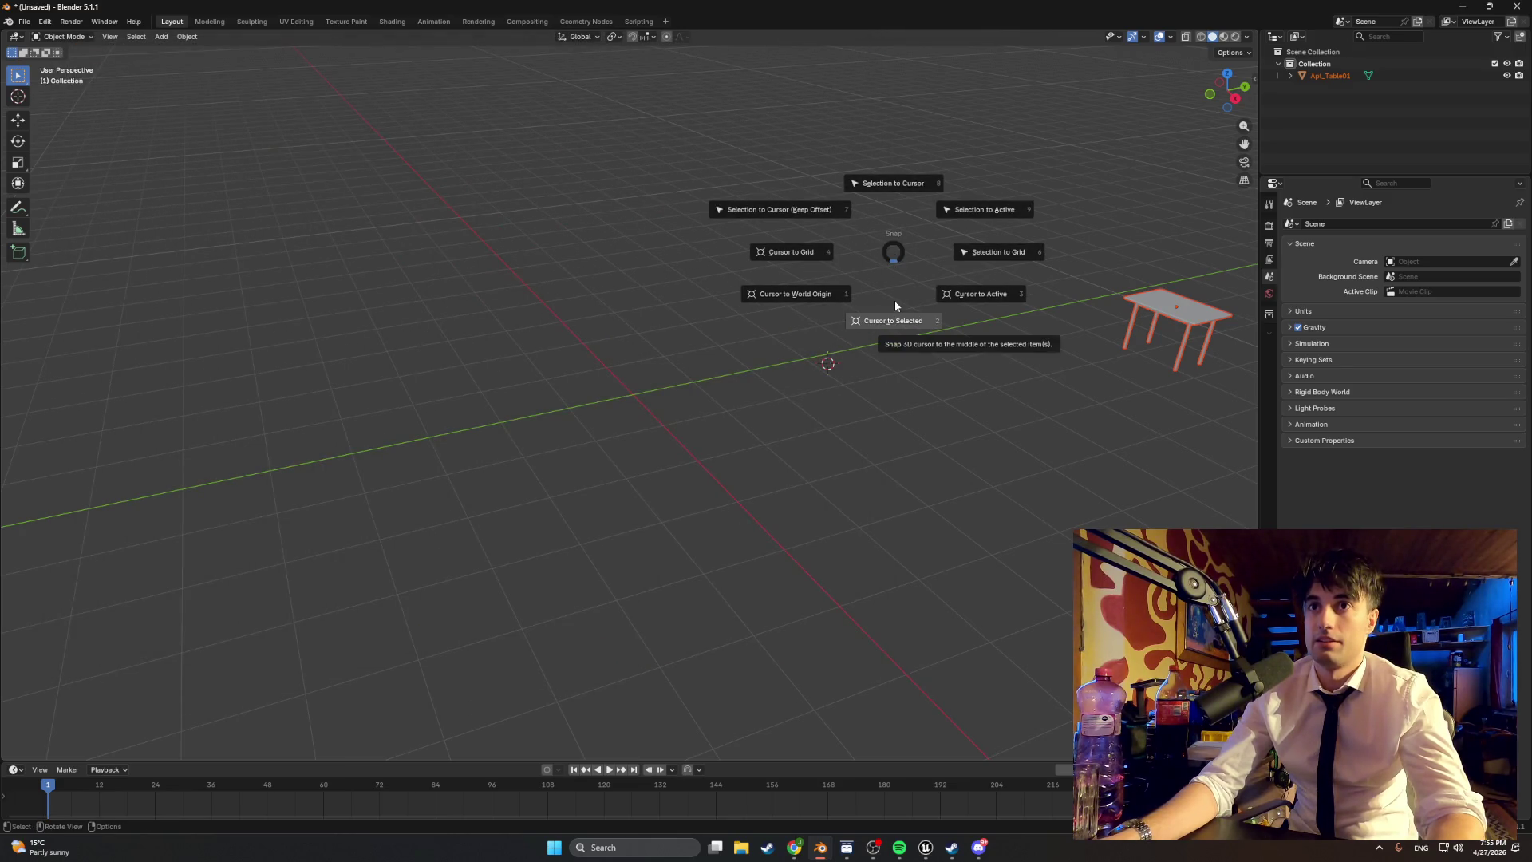
left_click(840, 300)
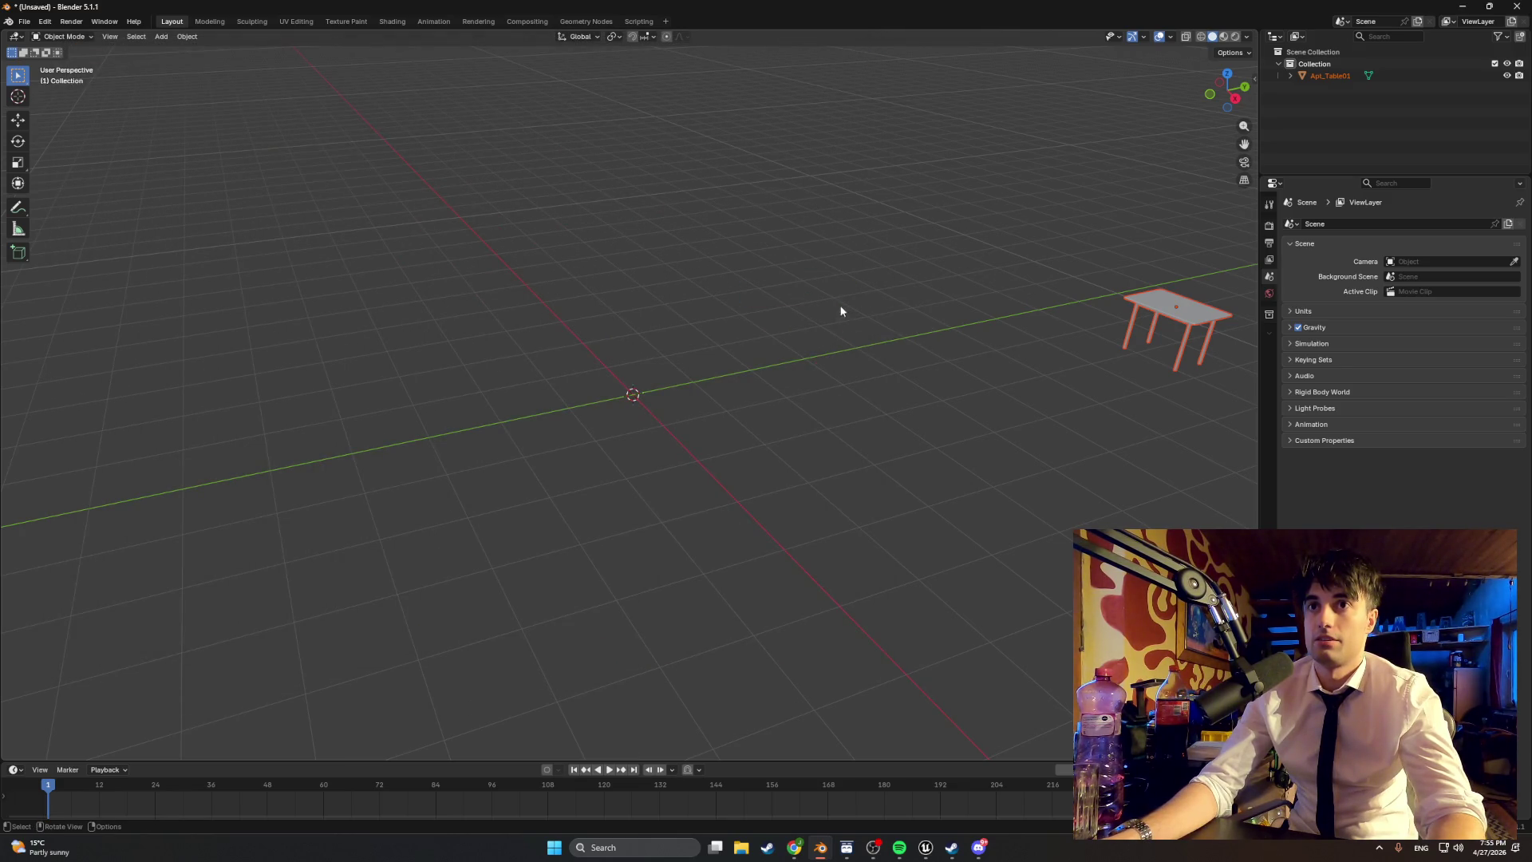
right_click(774, 381)
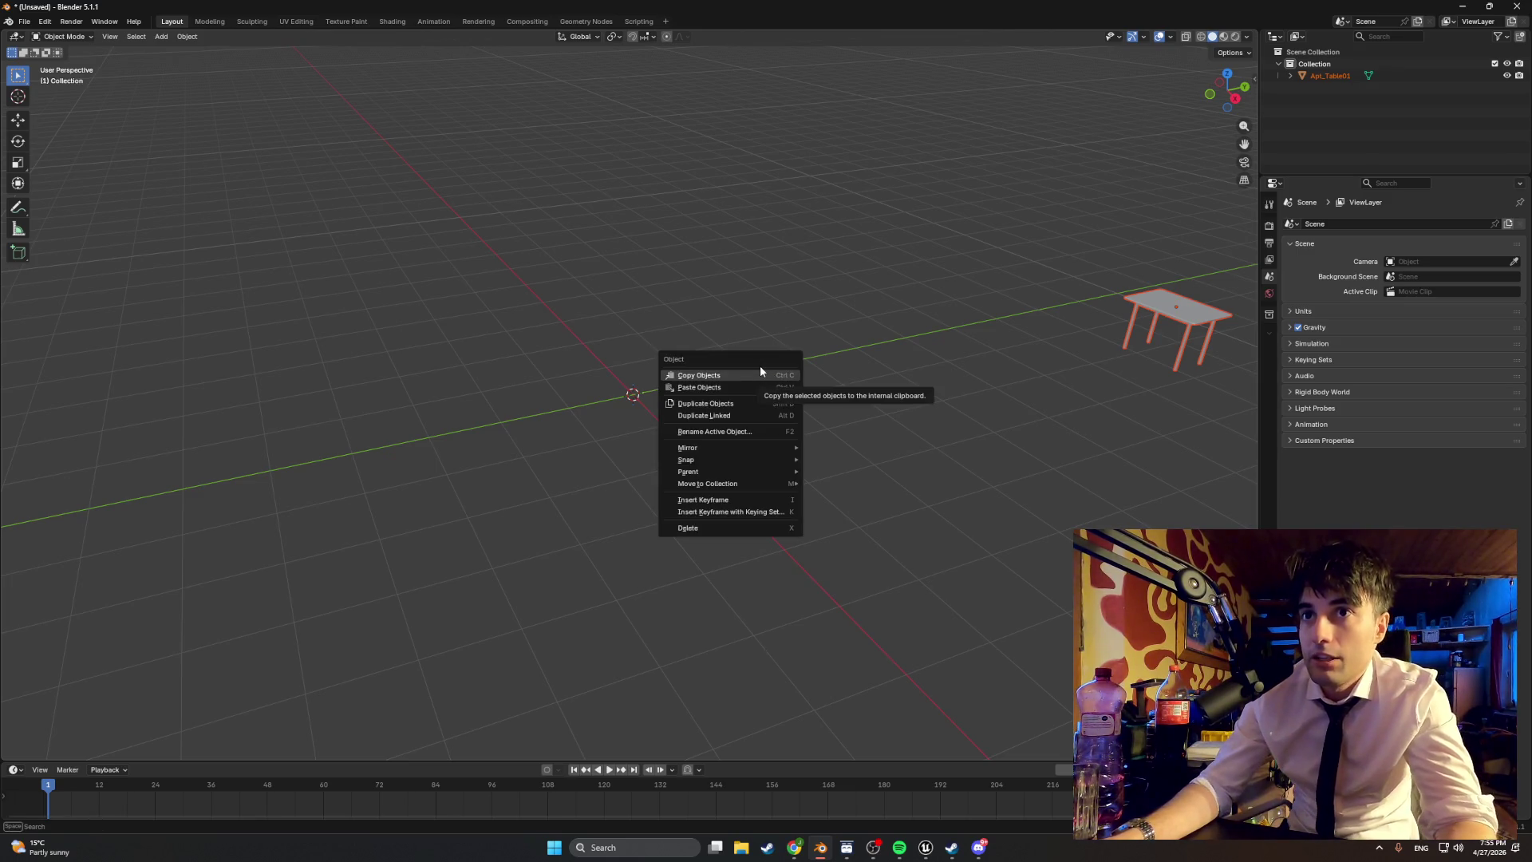
left_click(764, 387)
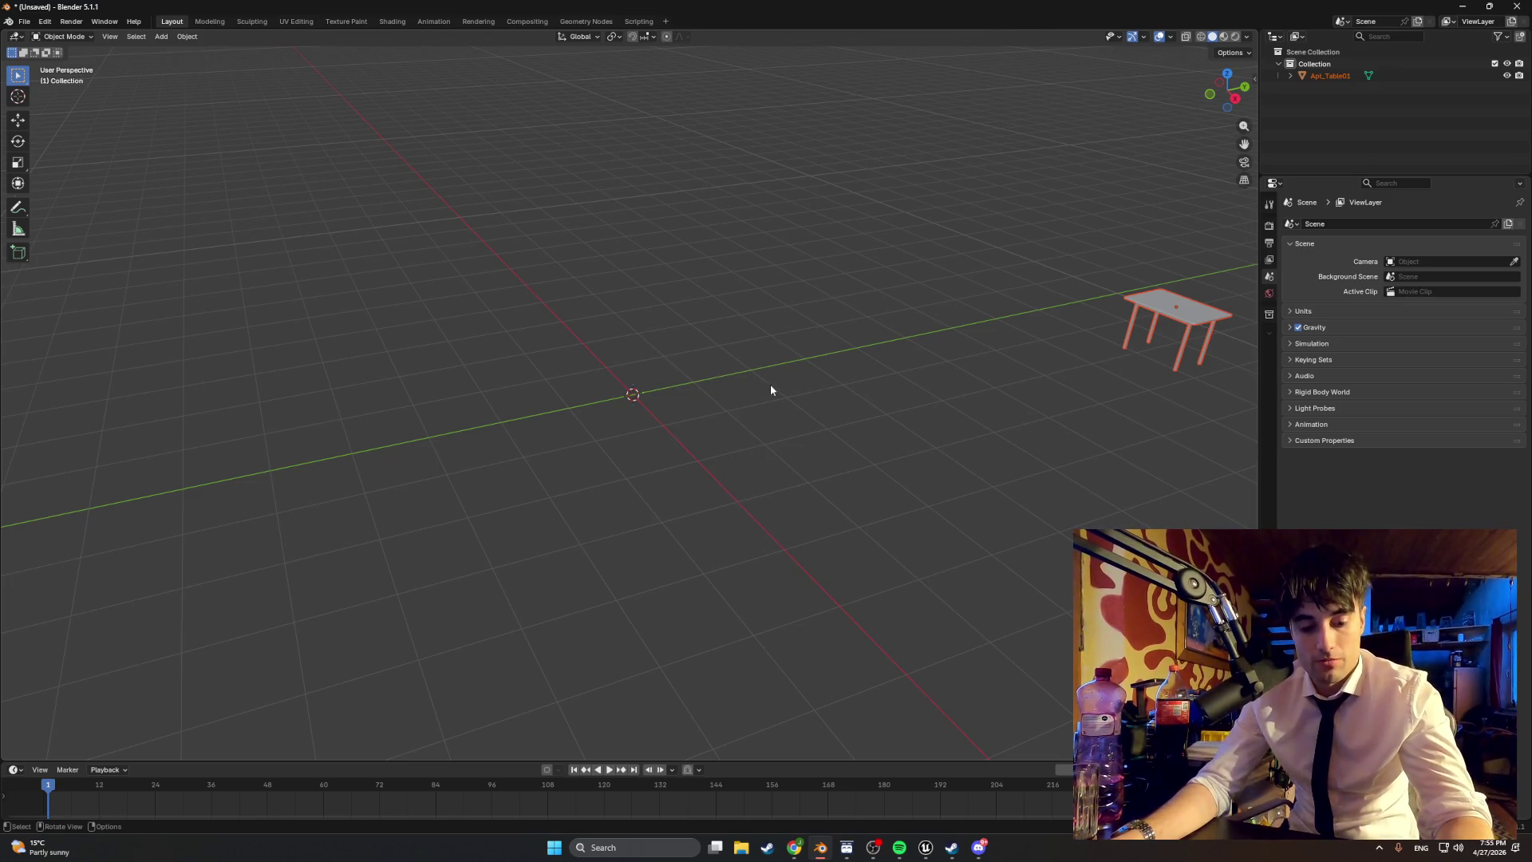
key("alt+a")
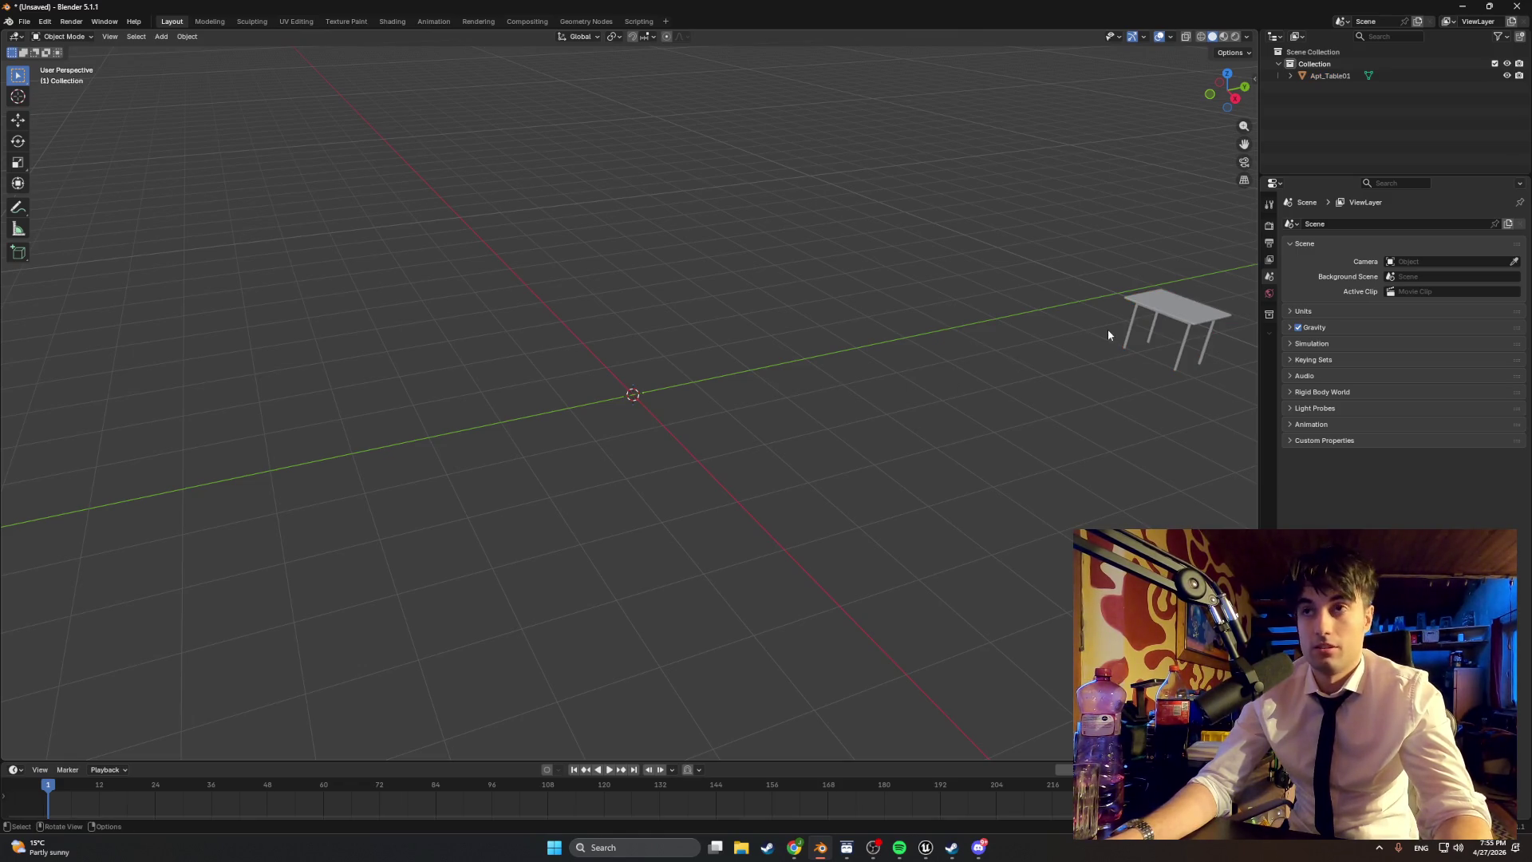
left_click(1178, 312)
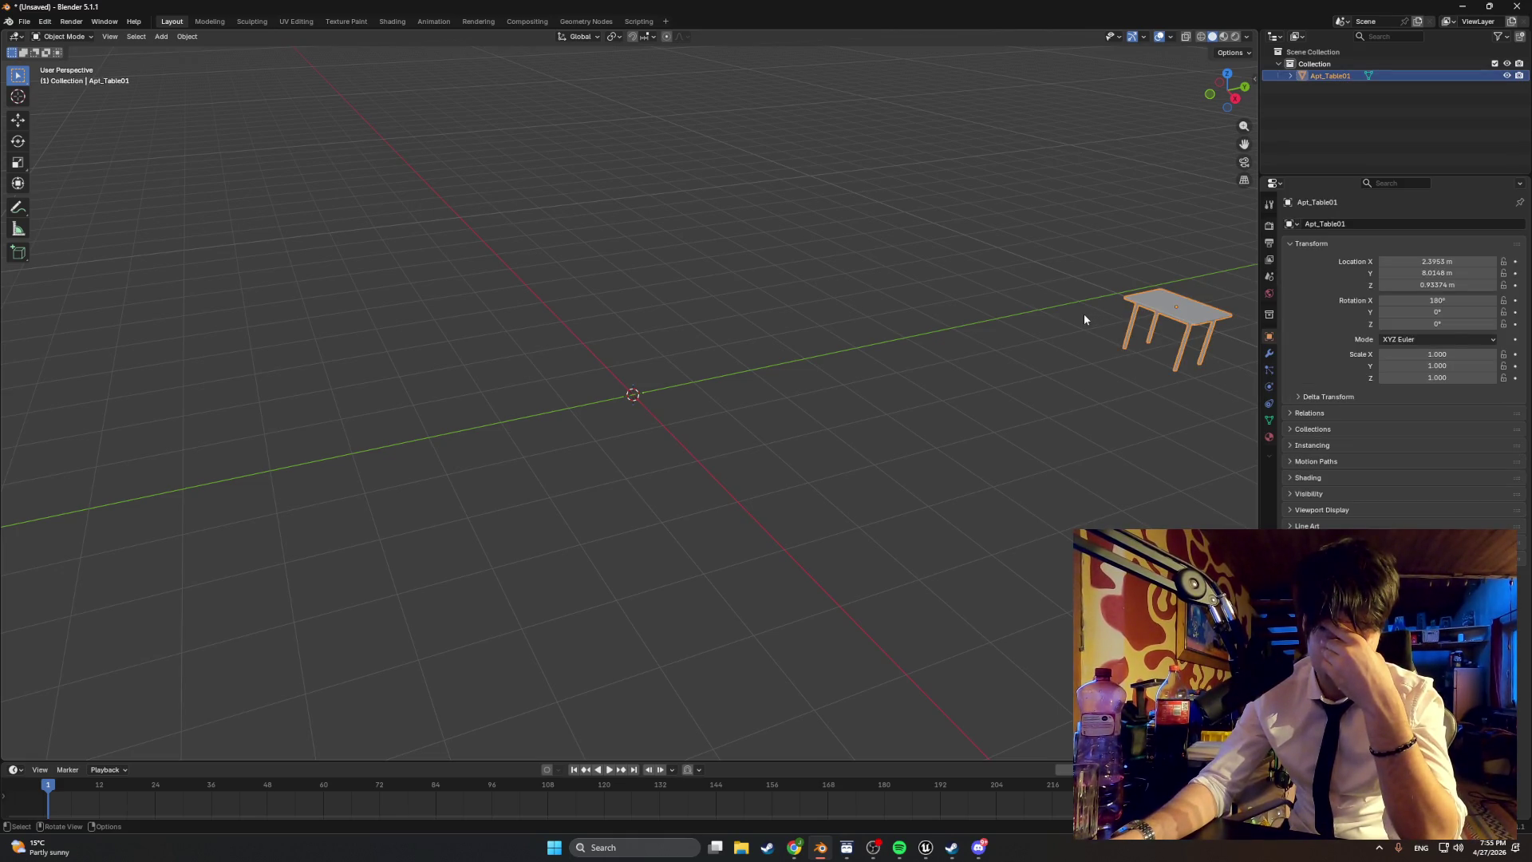
key("shift+a")
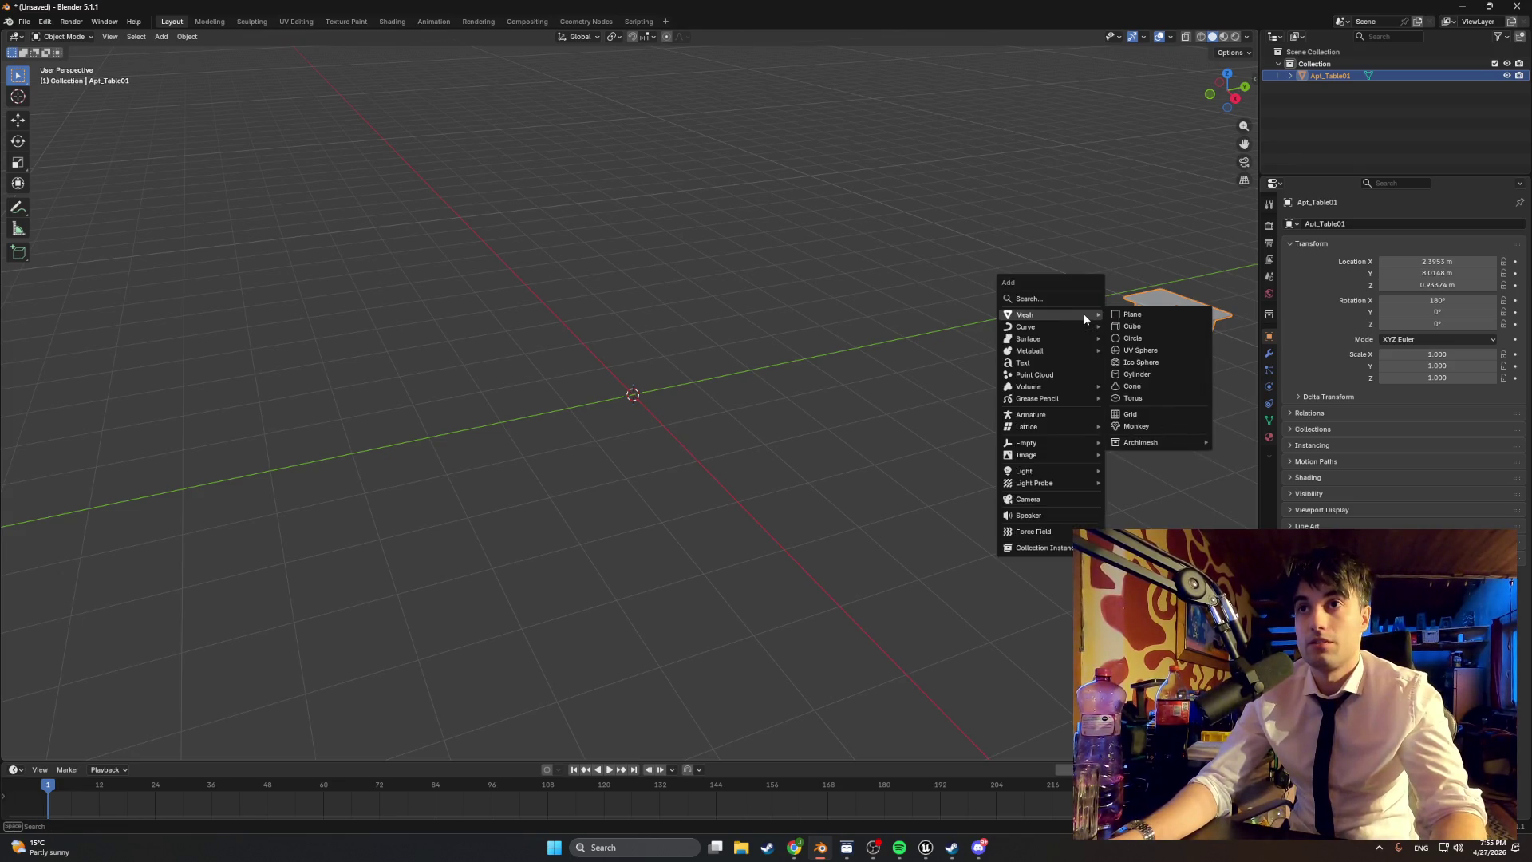
key("Escape")
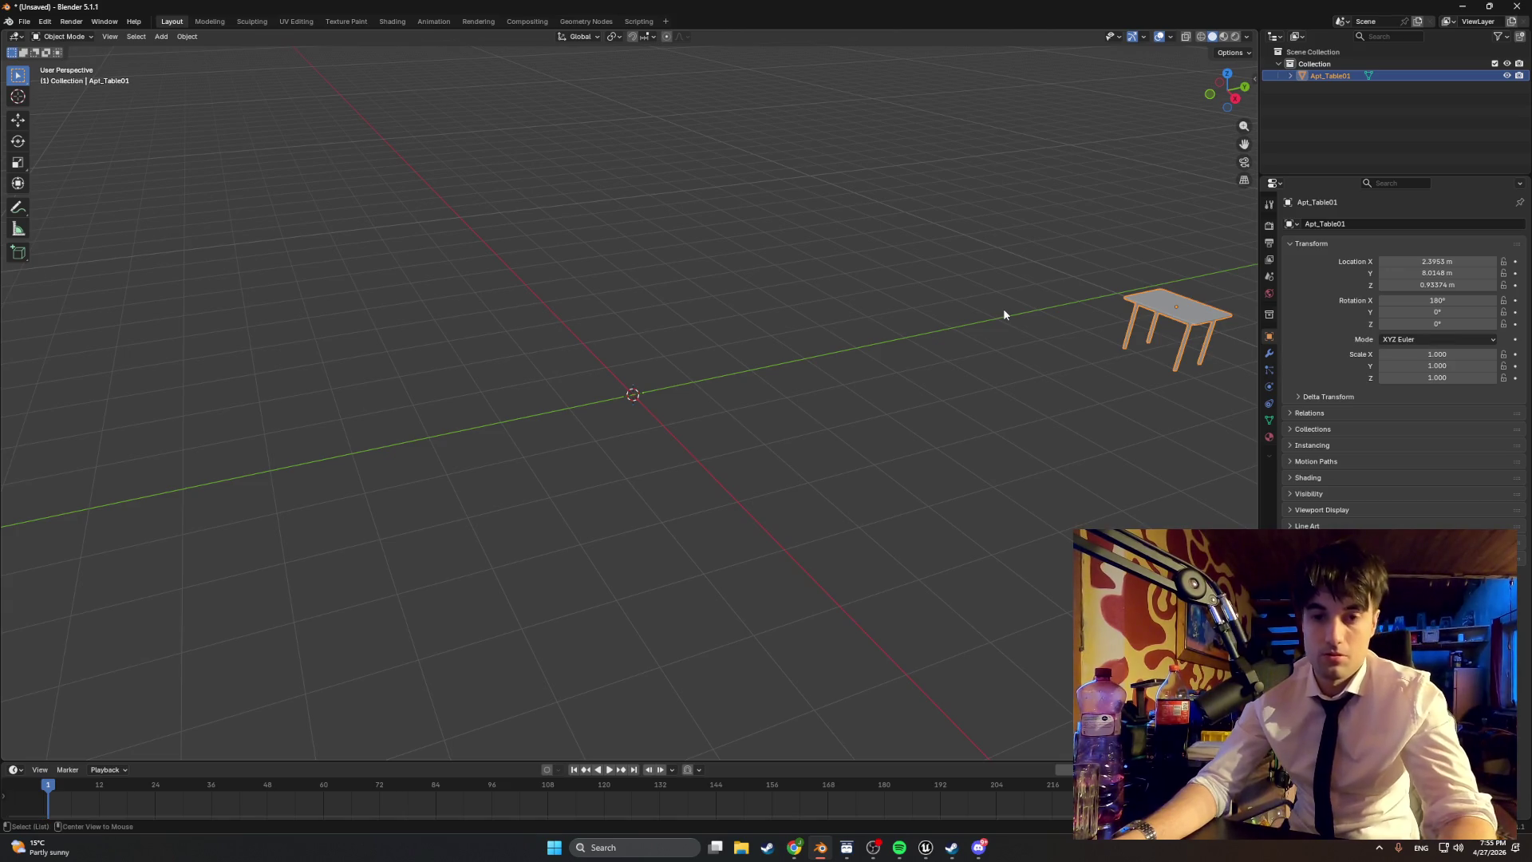
Step: Reselect the table and set its origin to its geometry centre
left_click(1003, 312)
left_click(1141, 315)
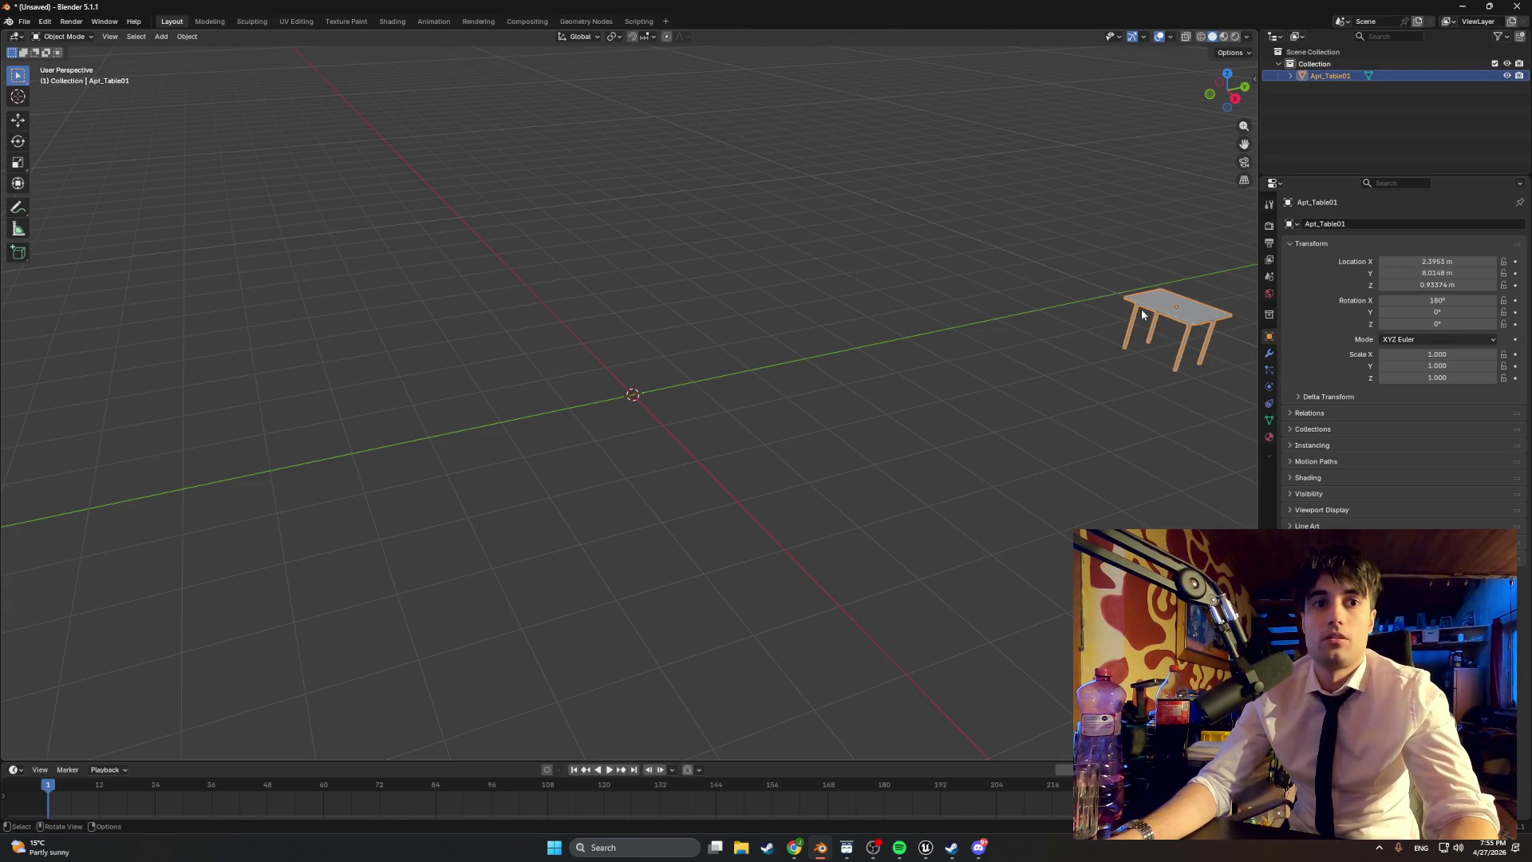
right_click(1038, 337)
mouse_move(1039, 337)
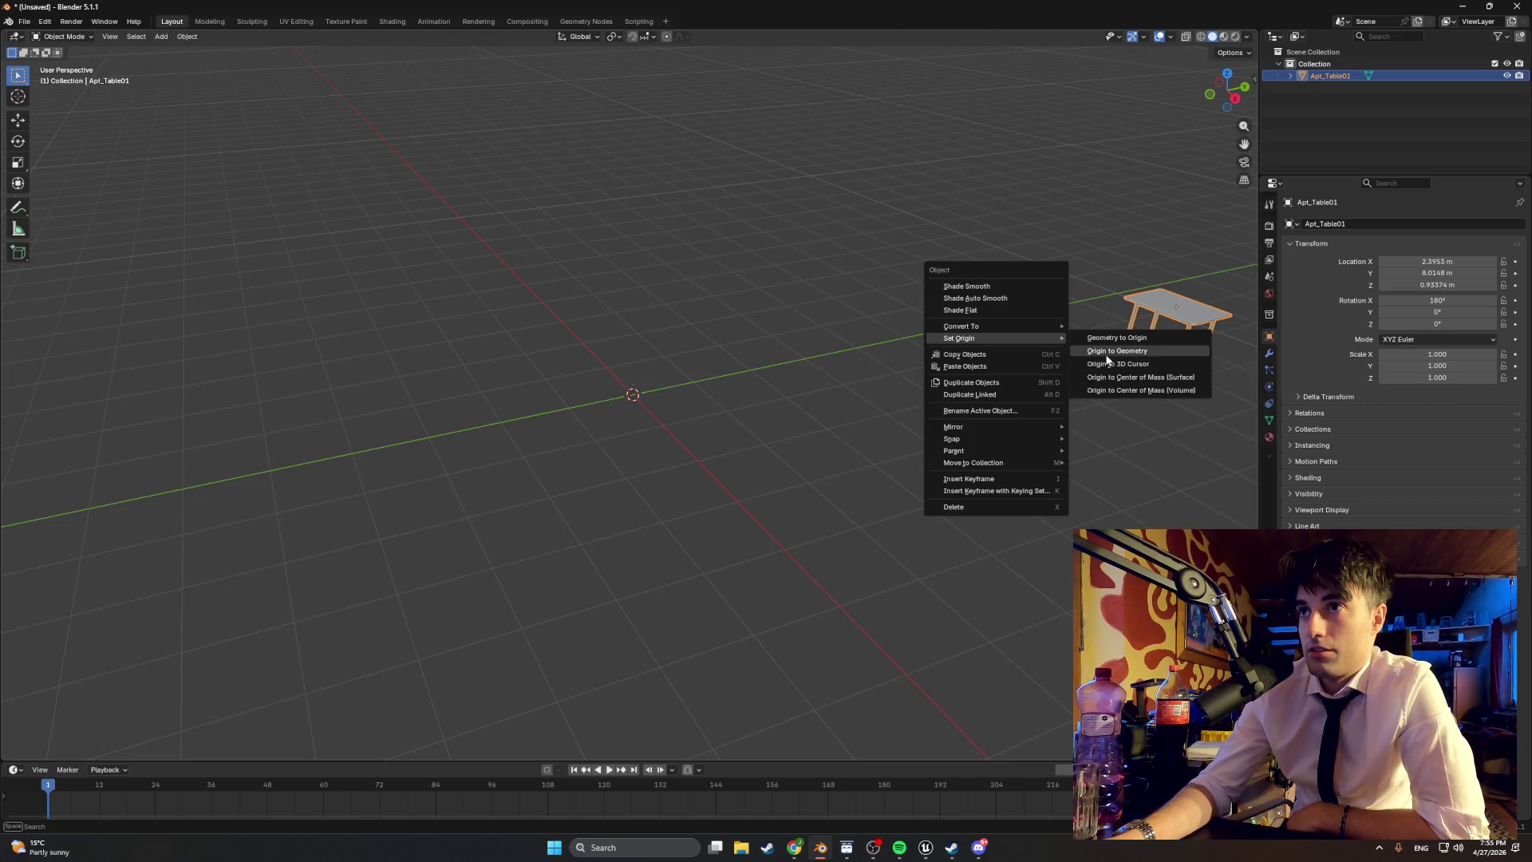
left_click(1106, 359)
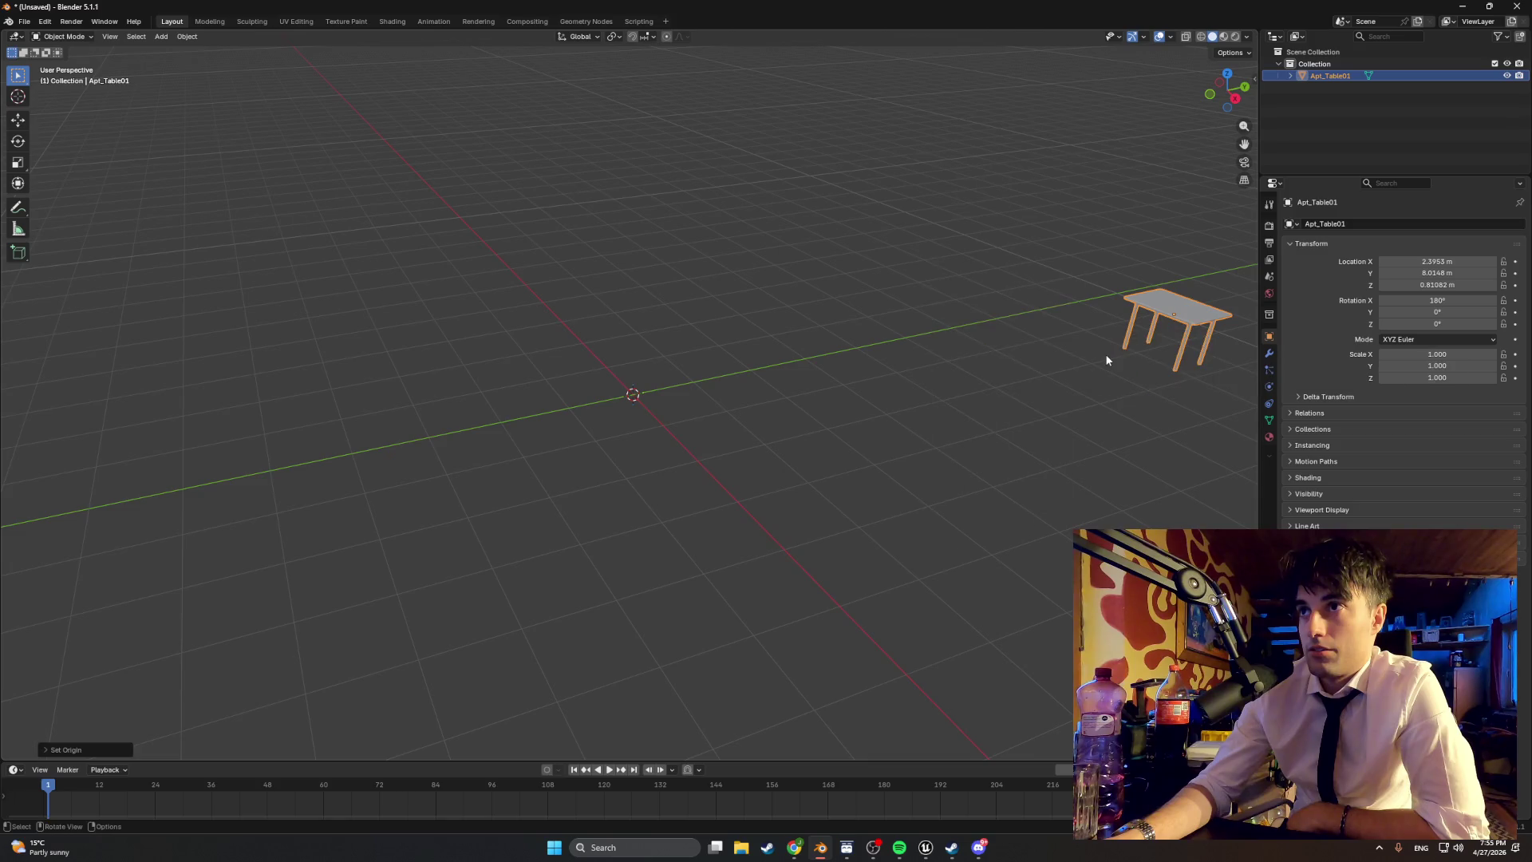
Step: Set the table's origin to the 3D cursor, then move its geometry to the origin
right_click(1023, 365)
mouse_move(1022, 365)
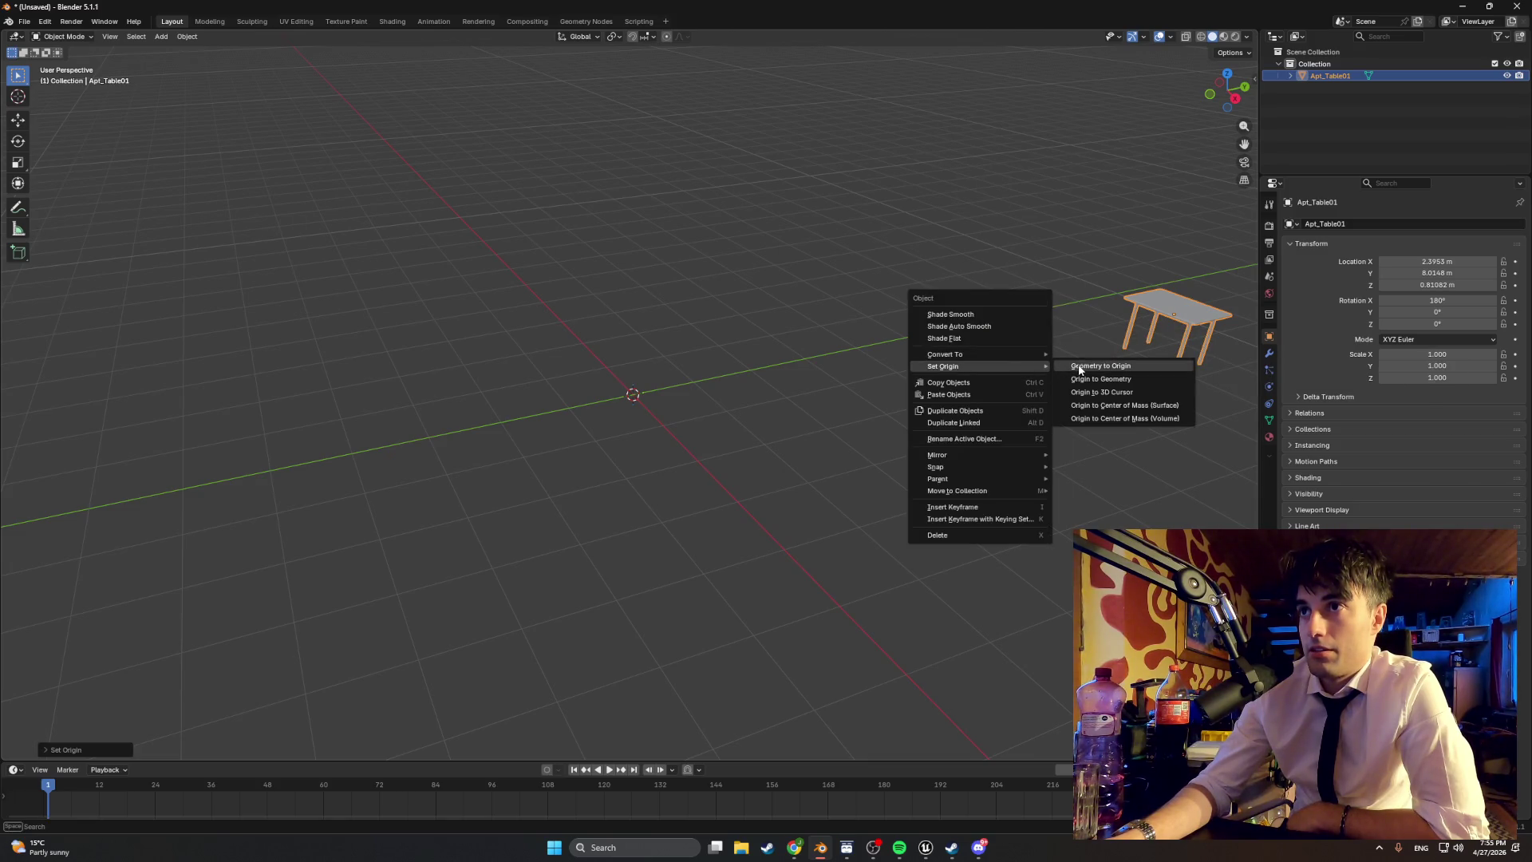
left_click(1083, 395)
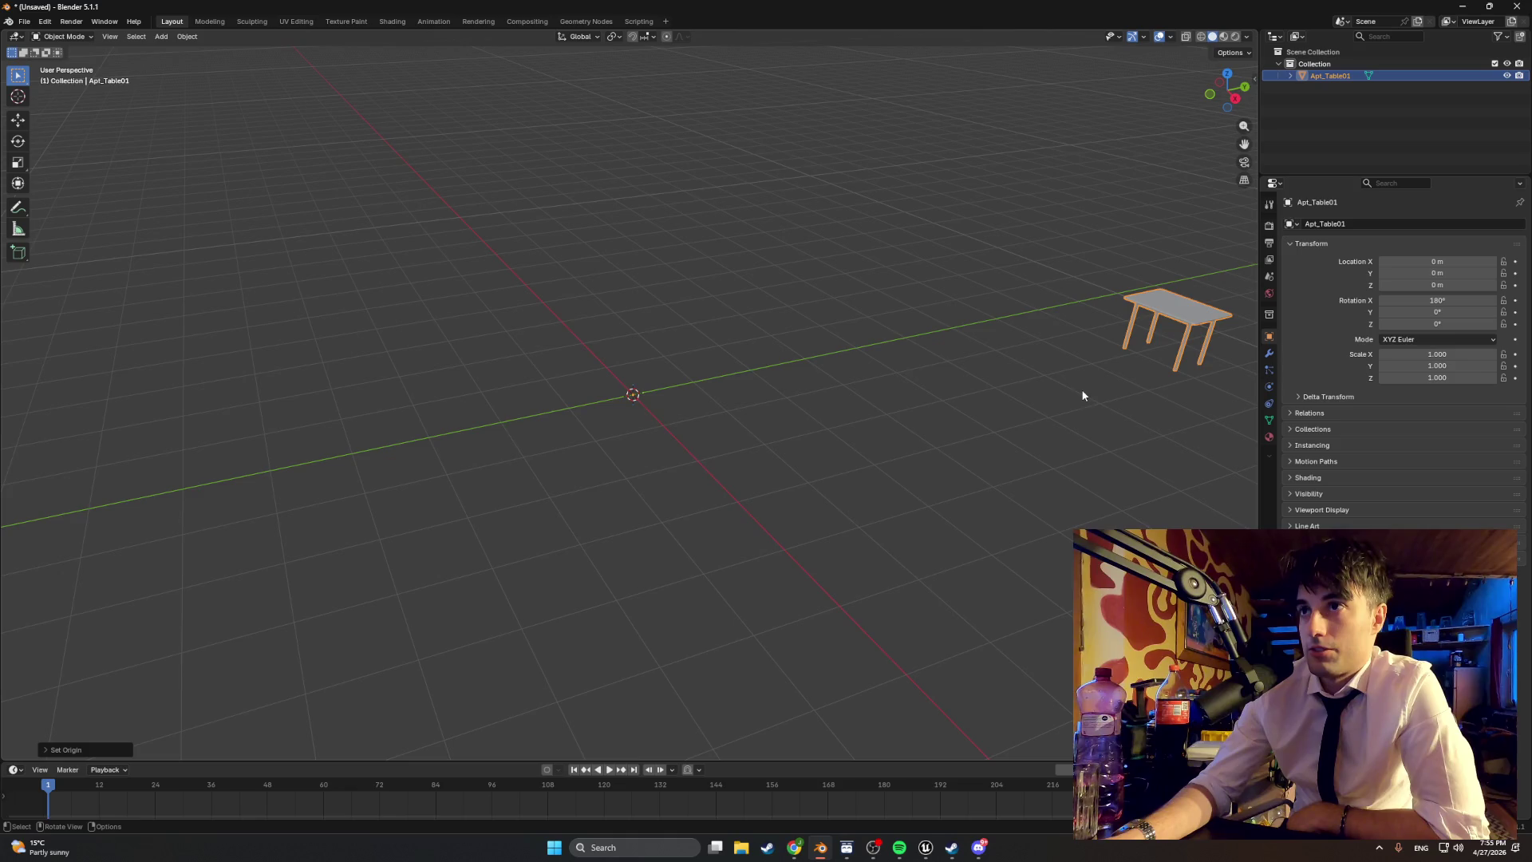
right_click(1055, 391)
mouse_move(1054, 393)
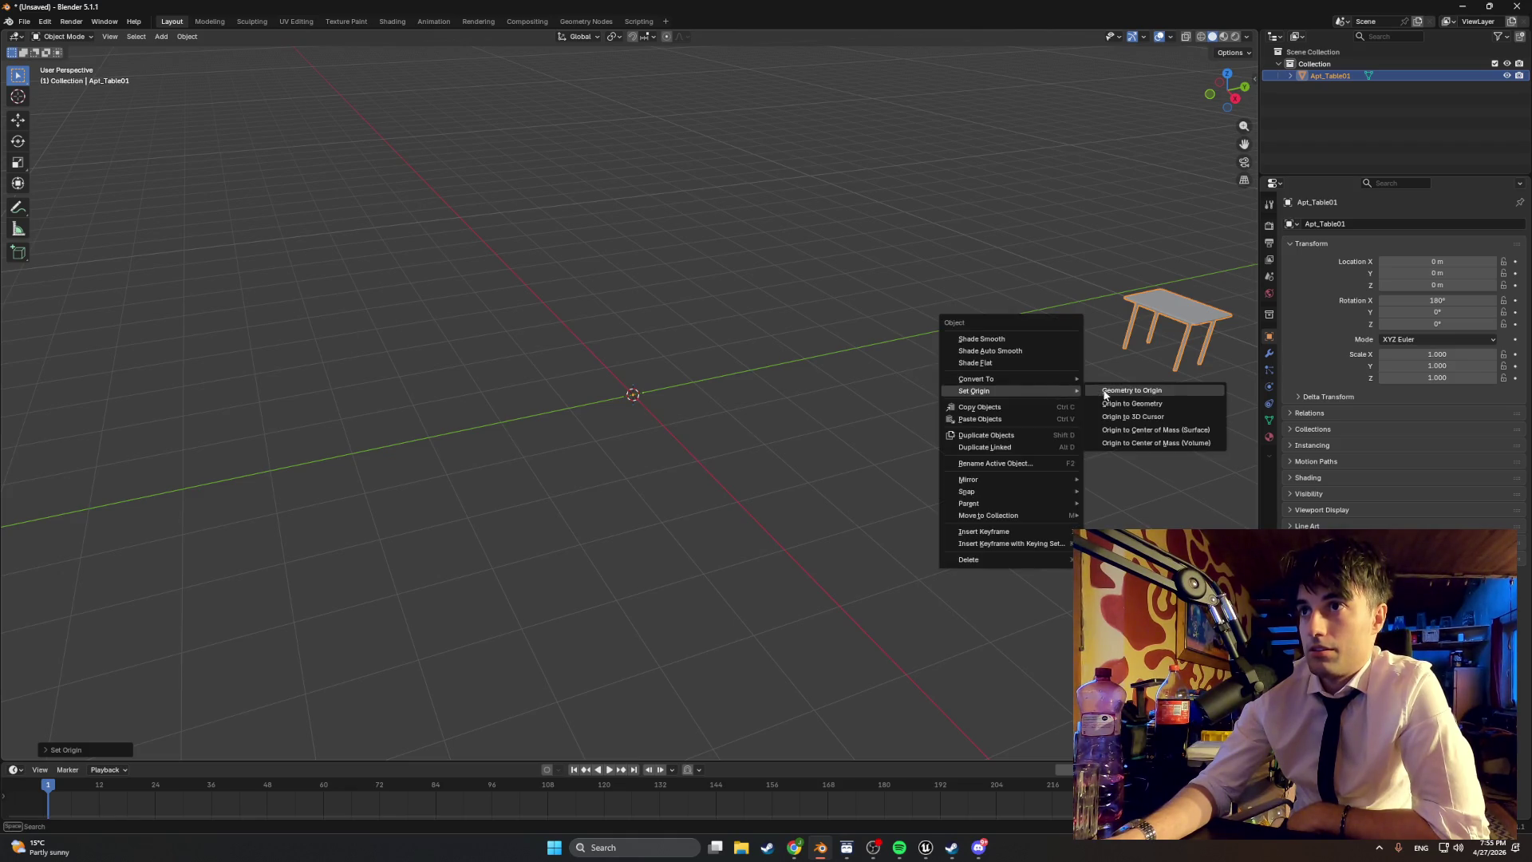
left_click(1108, 395)
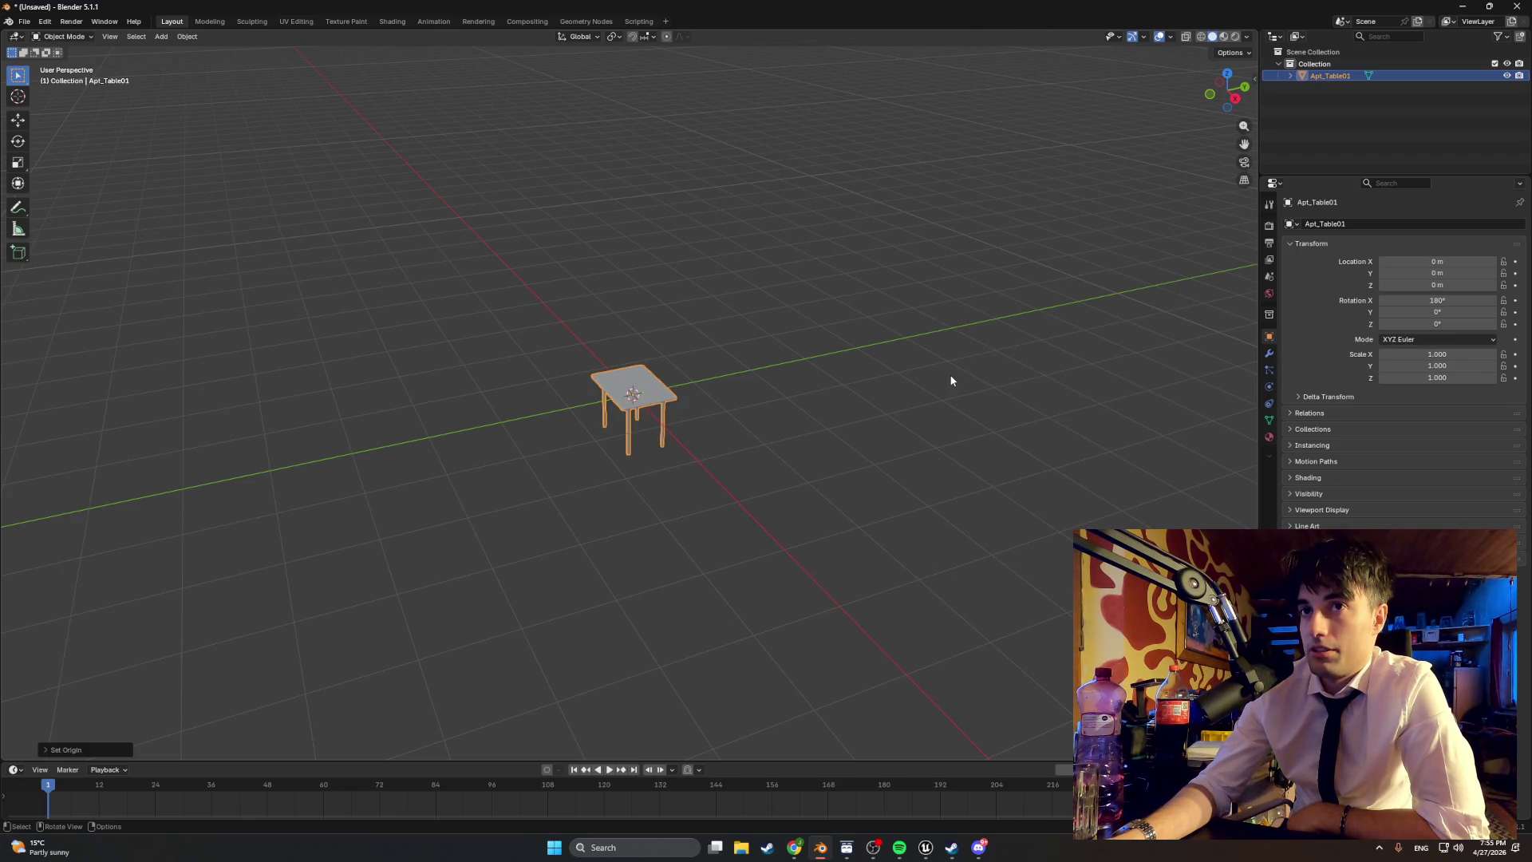
right_click(867, 375)
mouse_move(866, 378)
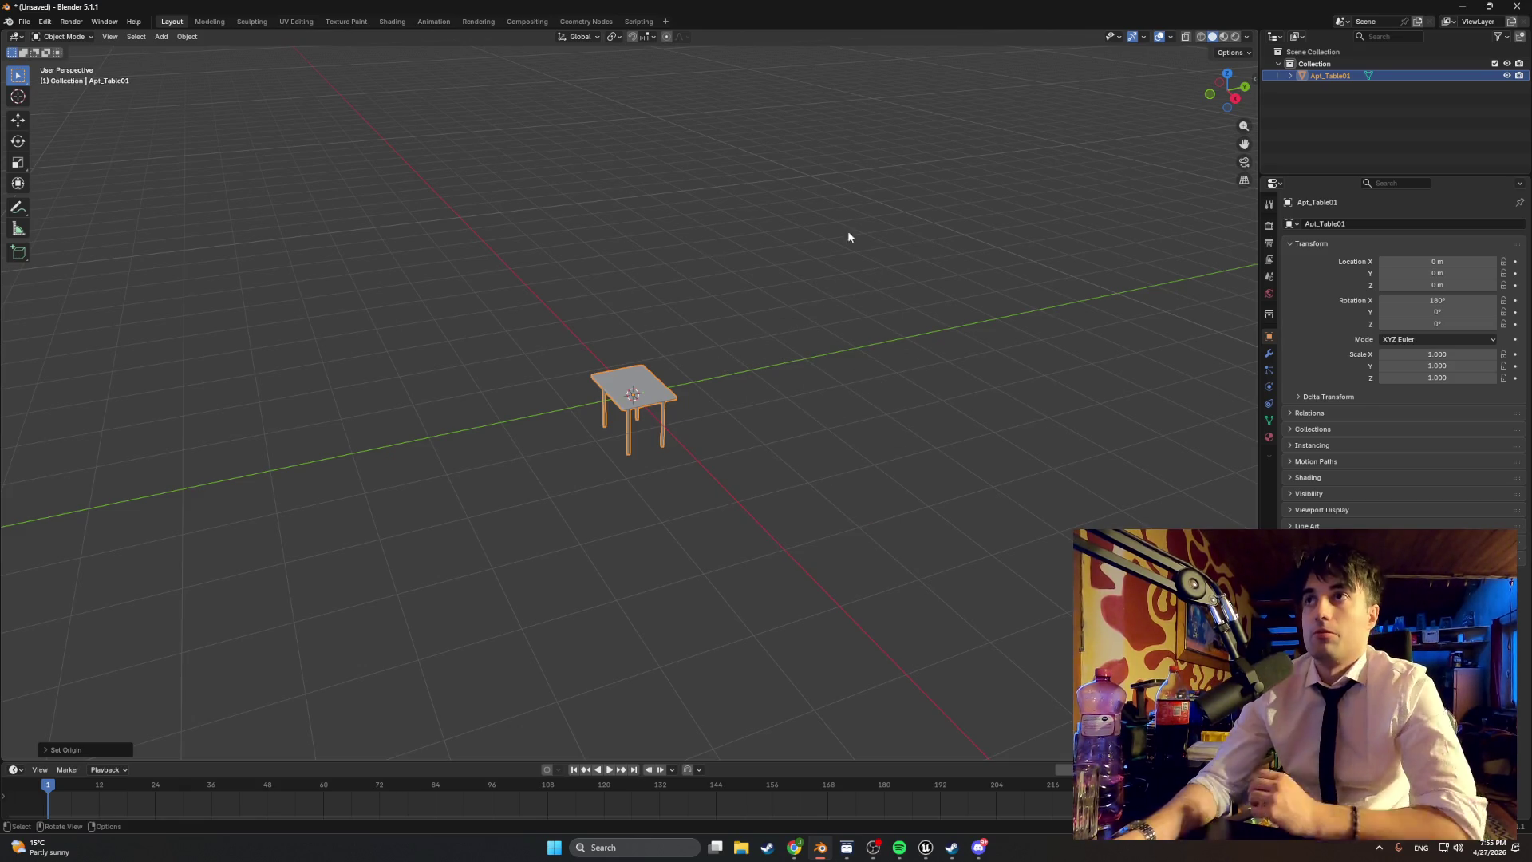
Step: Save the file as Table01.blend
left_click(24, 21)
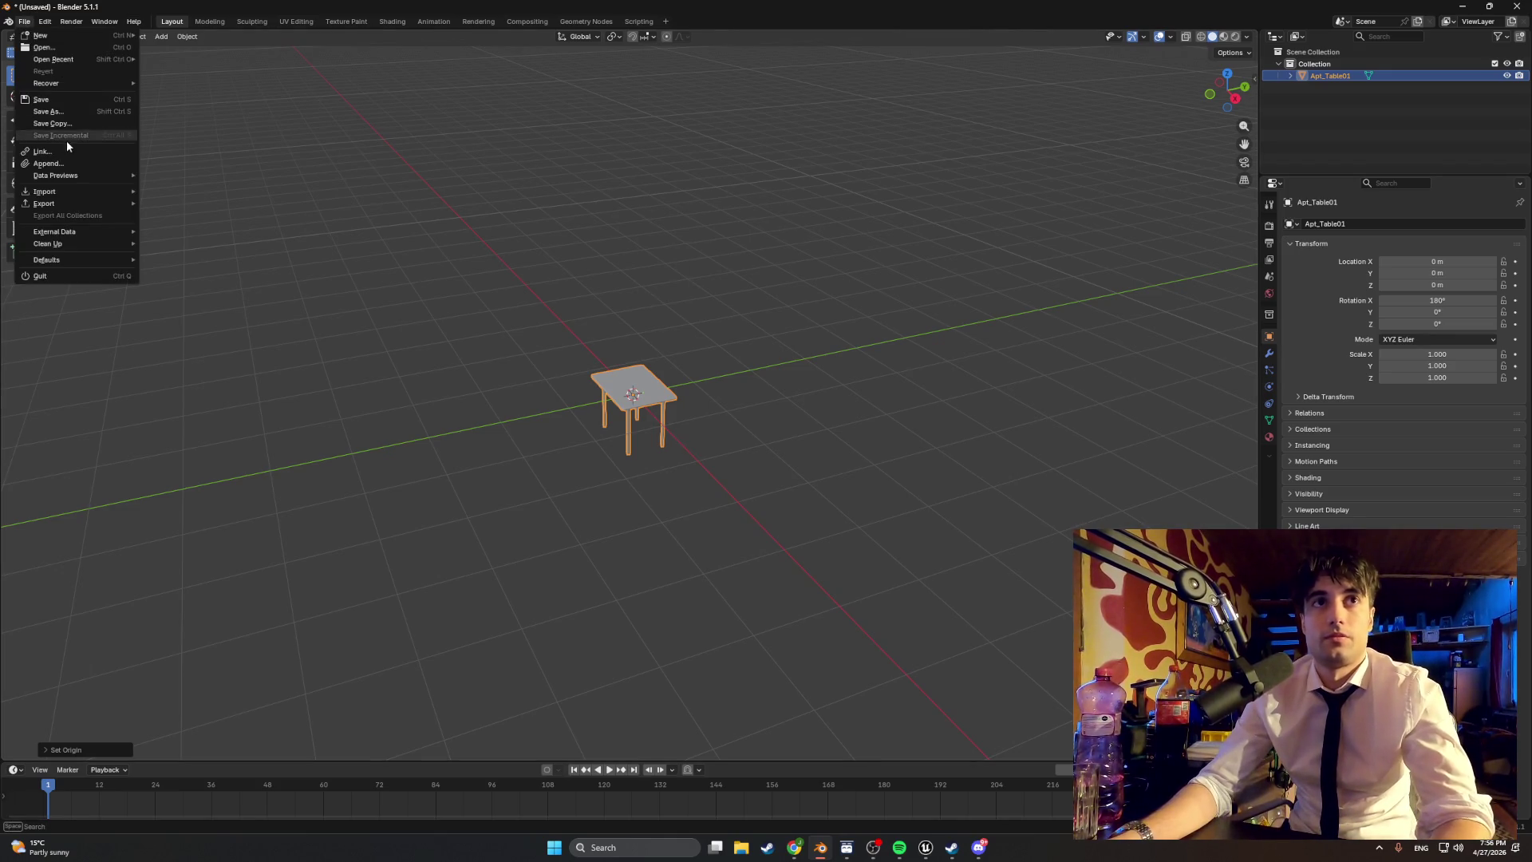
left_click(66, 111)
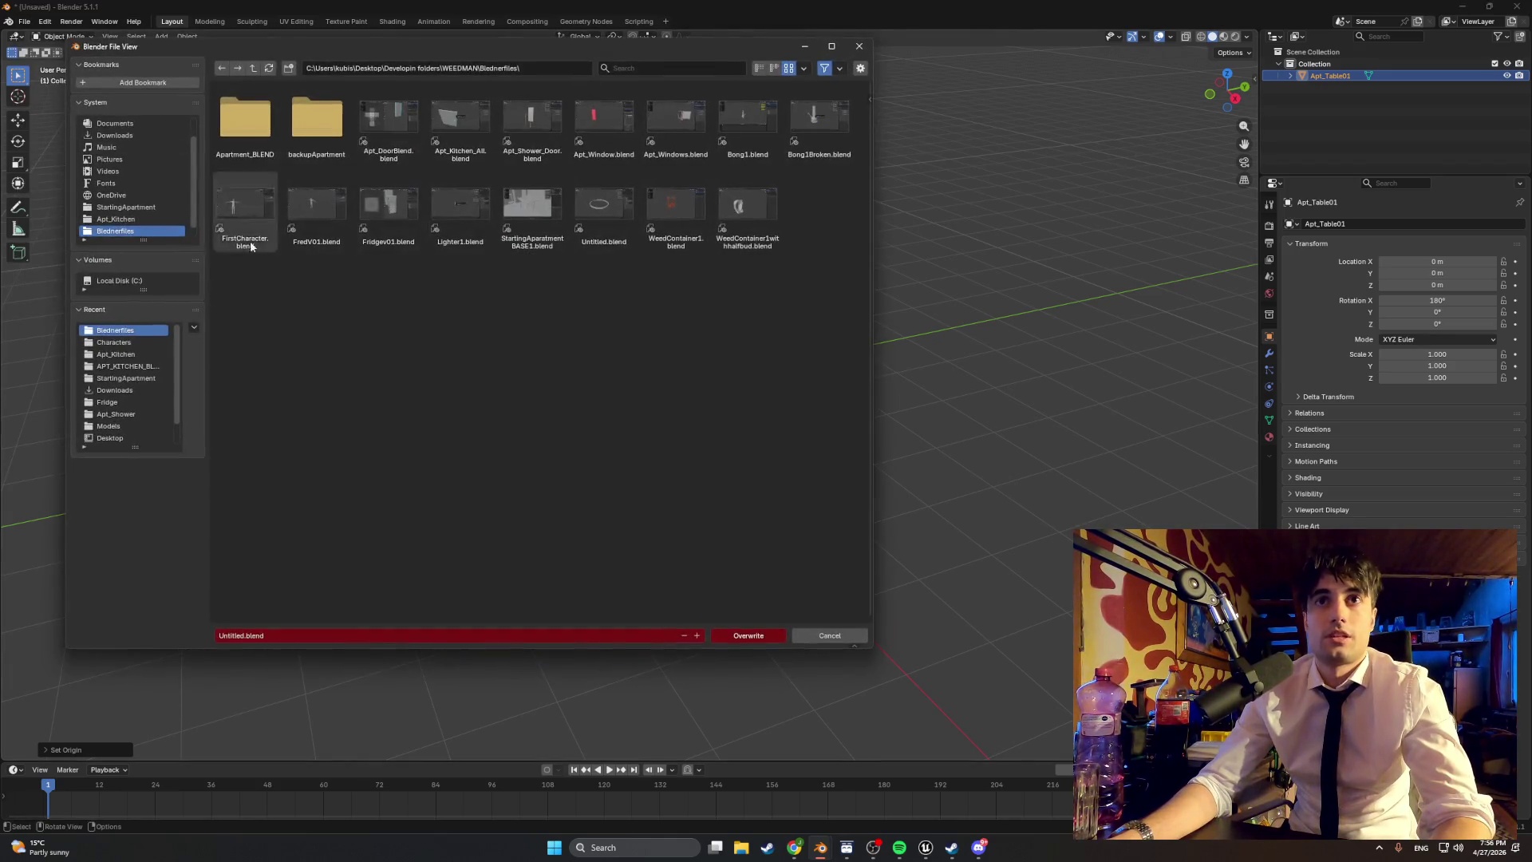
left_click(253, 636)
key("BackSpace")
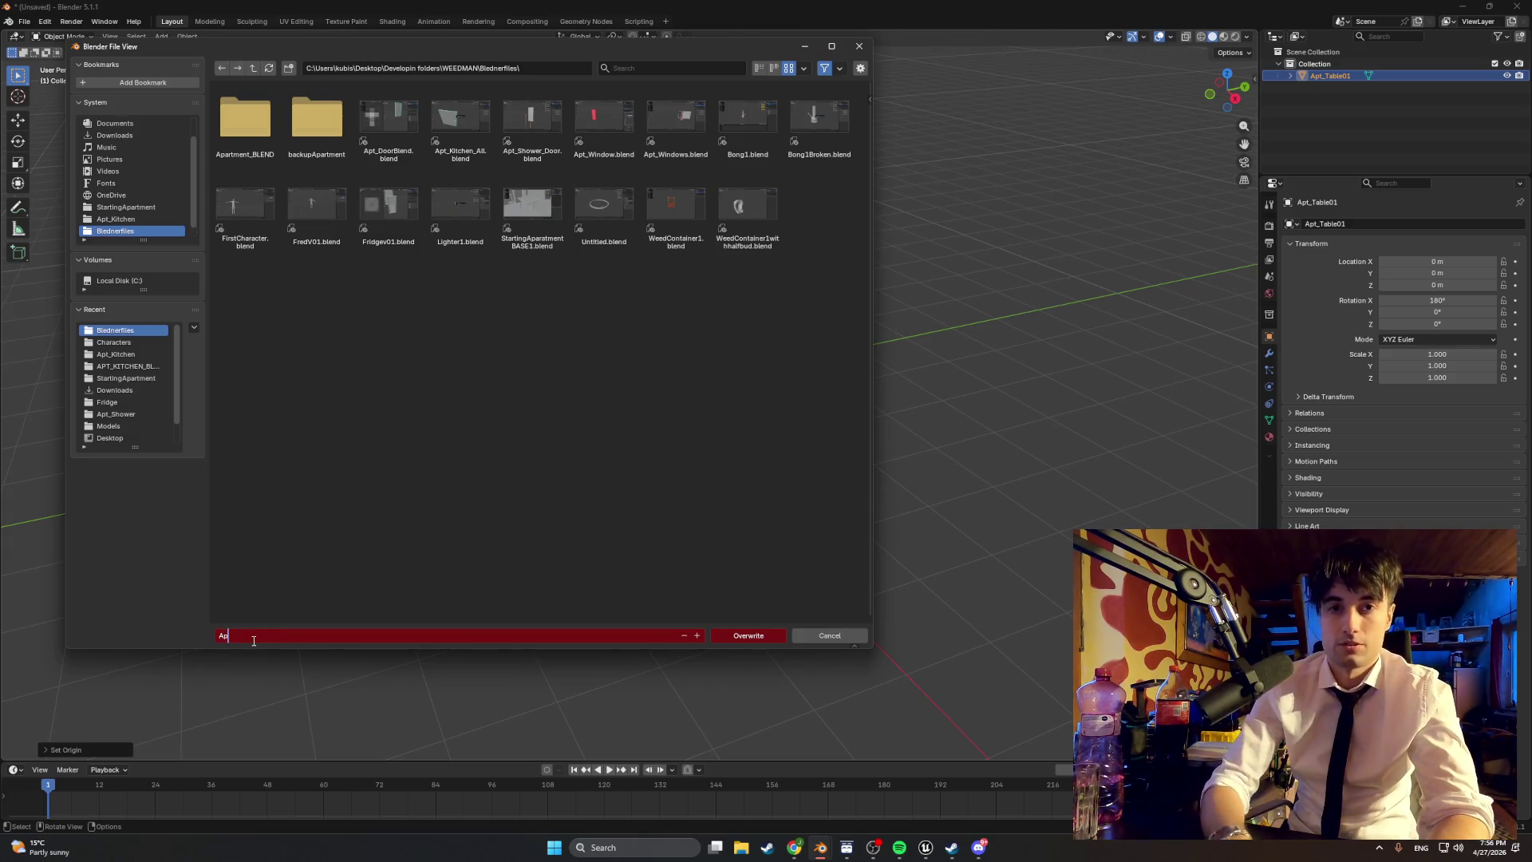
type("Table01")
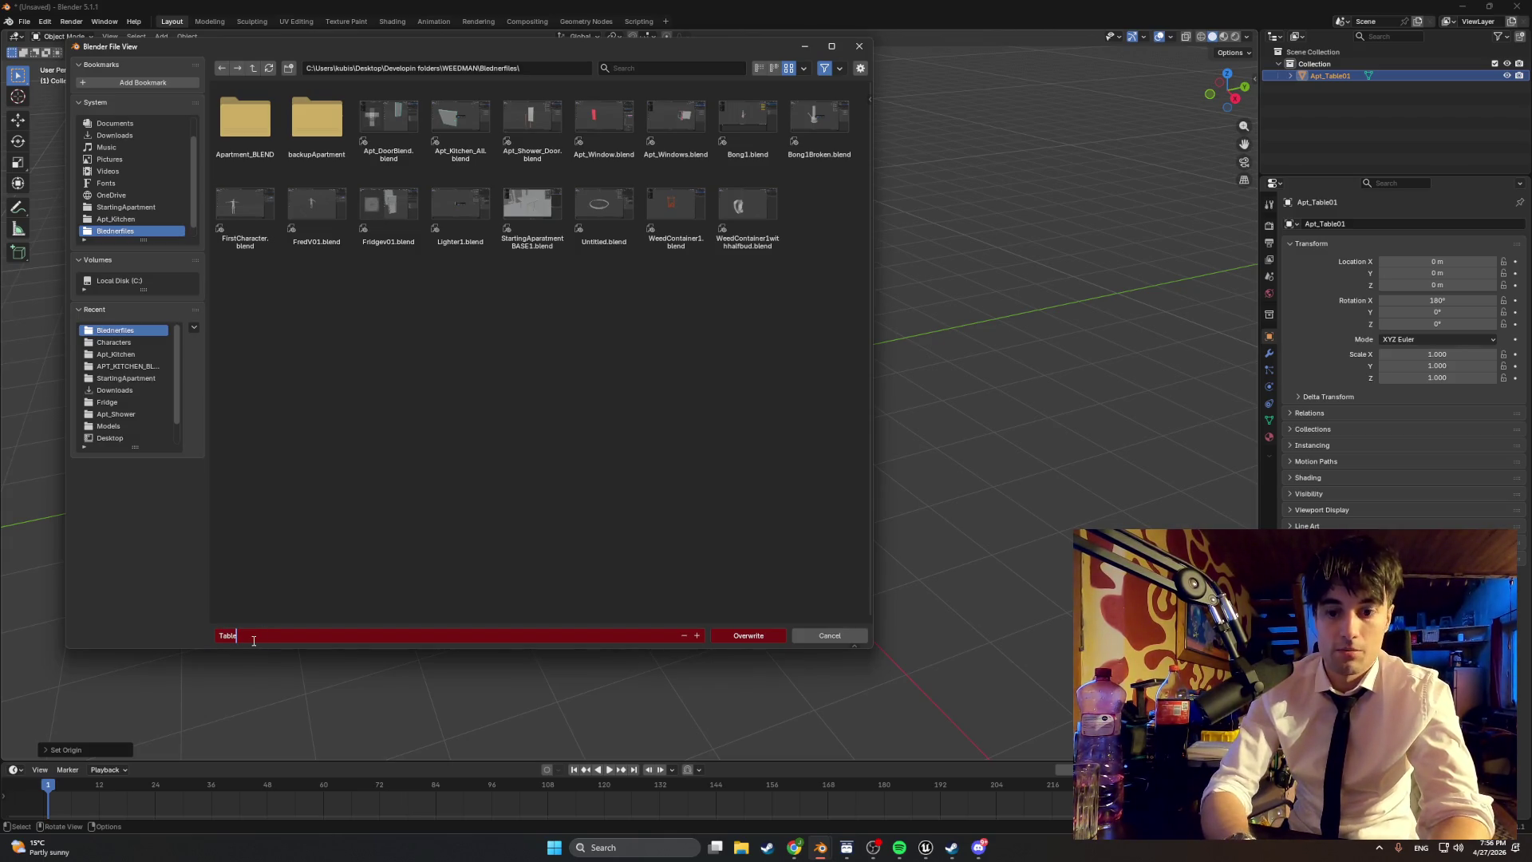
left_click(458, 456)
left_click(730, 635)
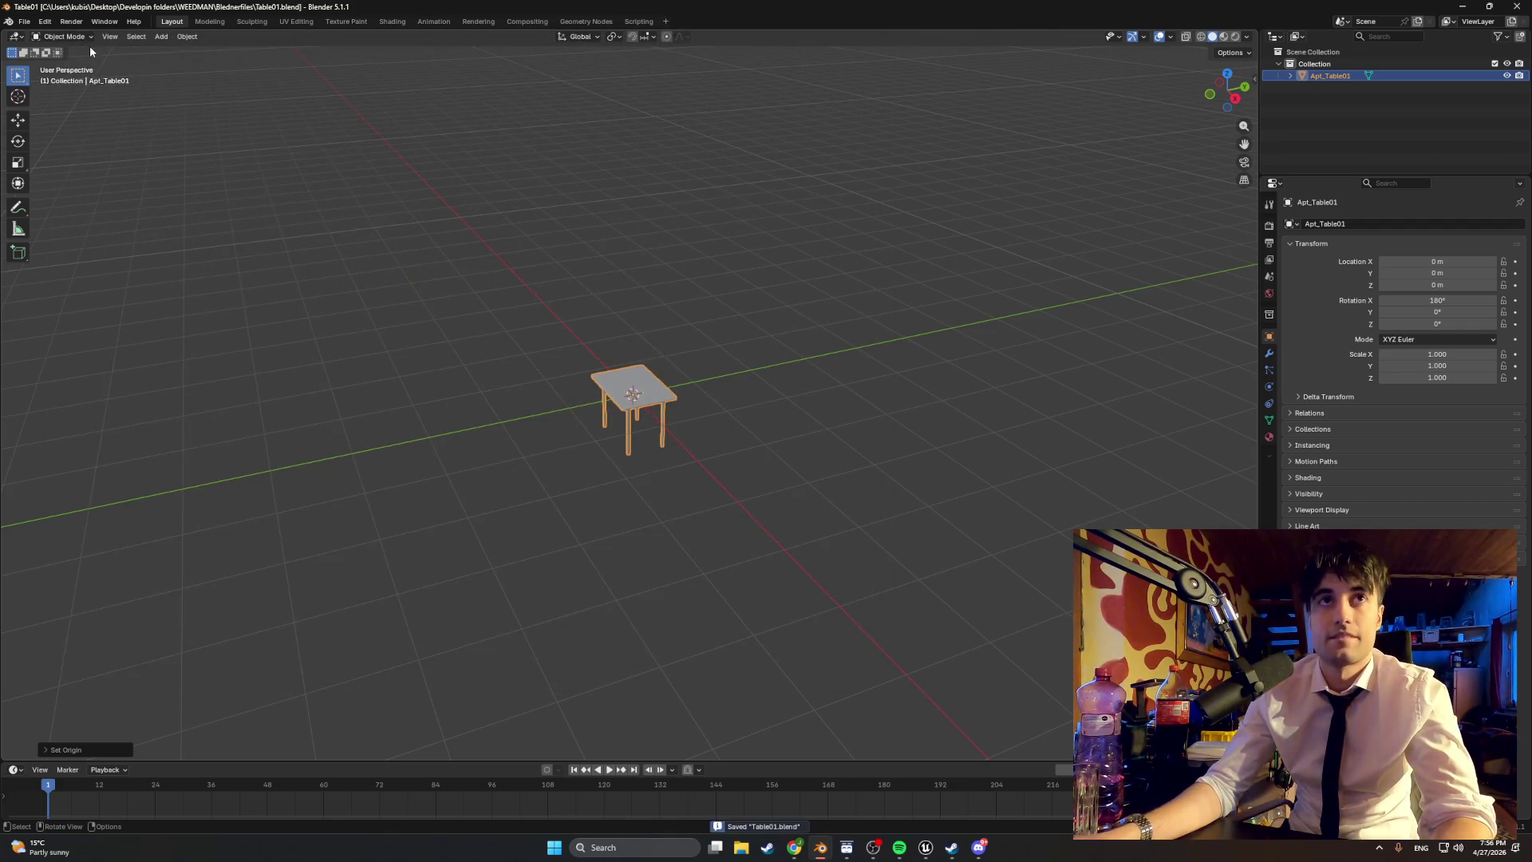
Step: Start an FBX export of the table into the Models/StartingApartment folder
left_click(25, 24)
mouse_move(101, 200)
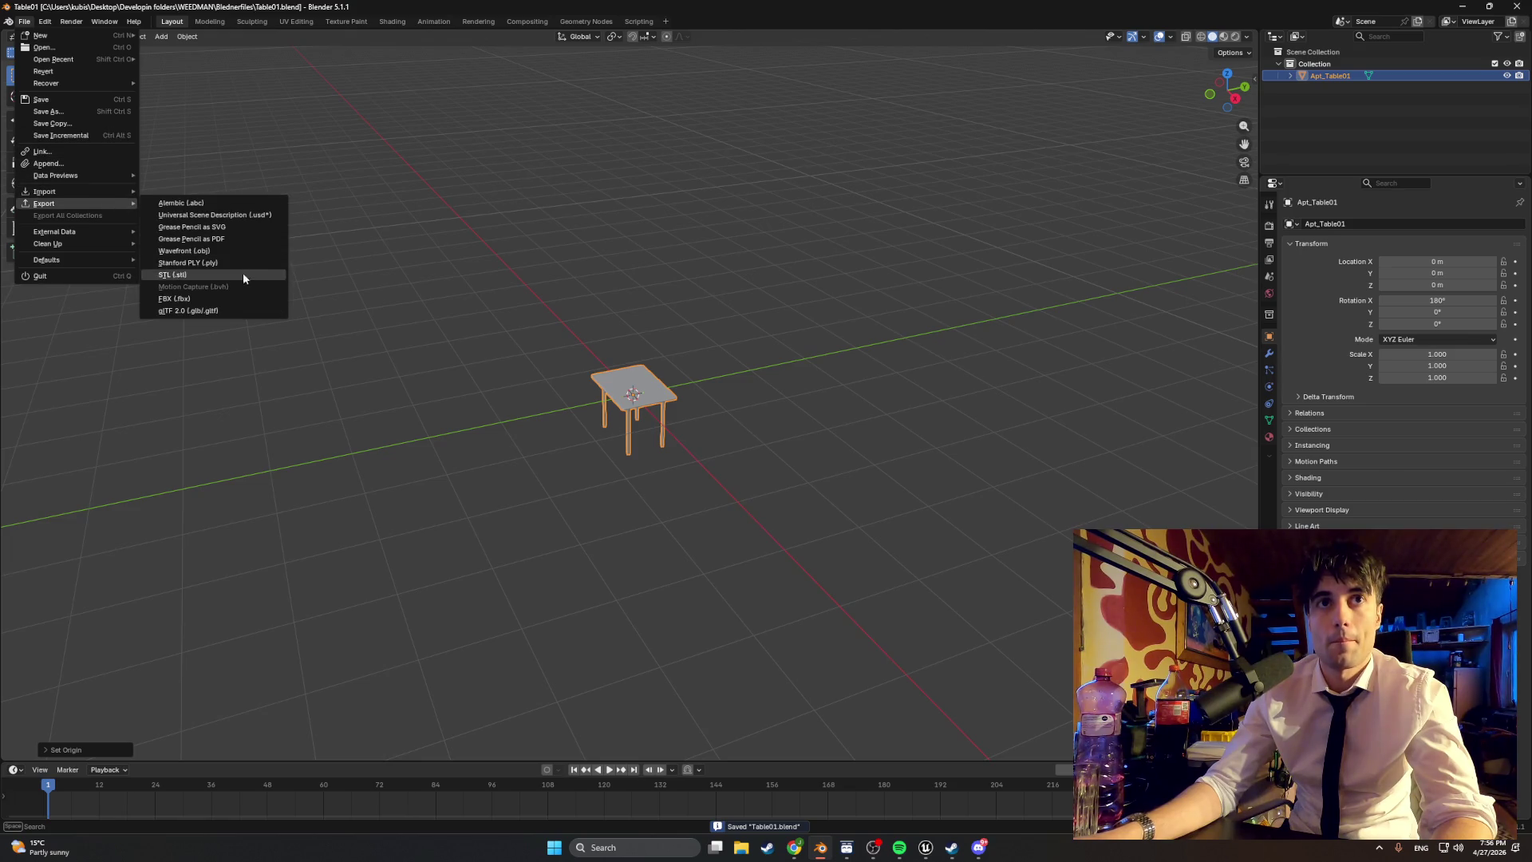
left_click(234, 297)
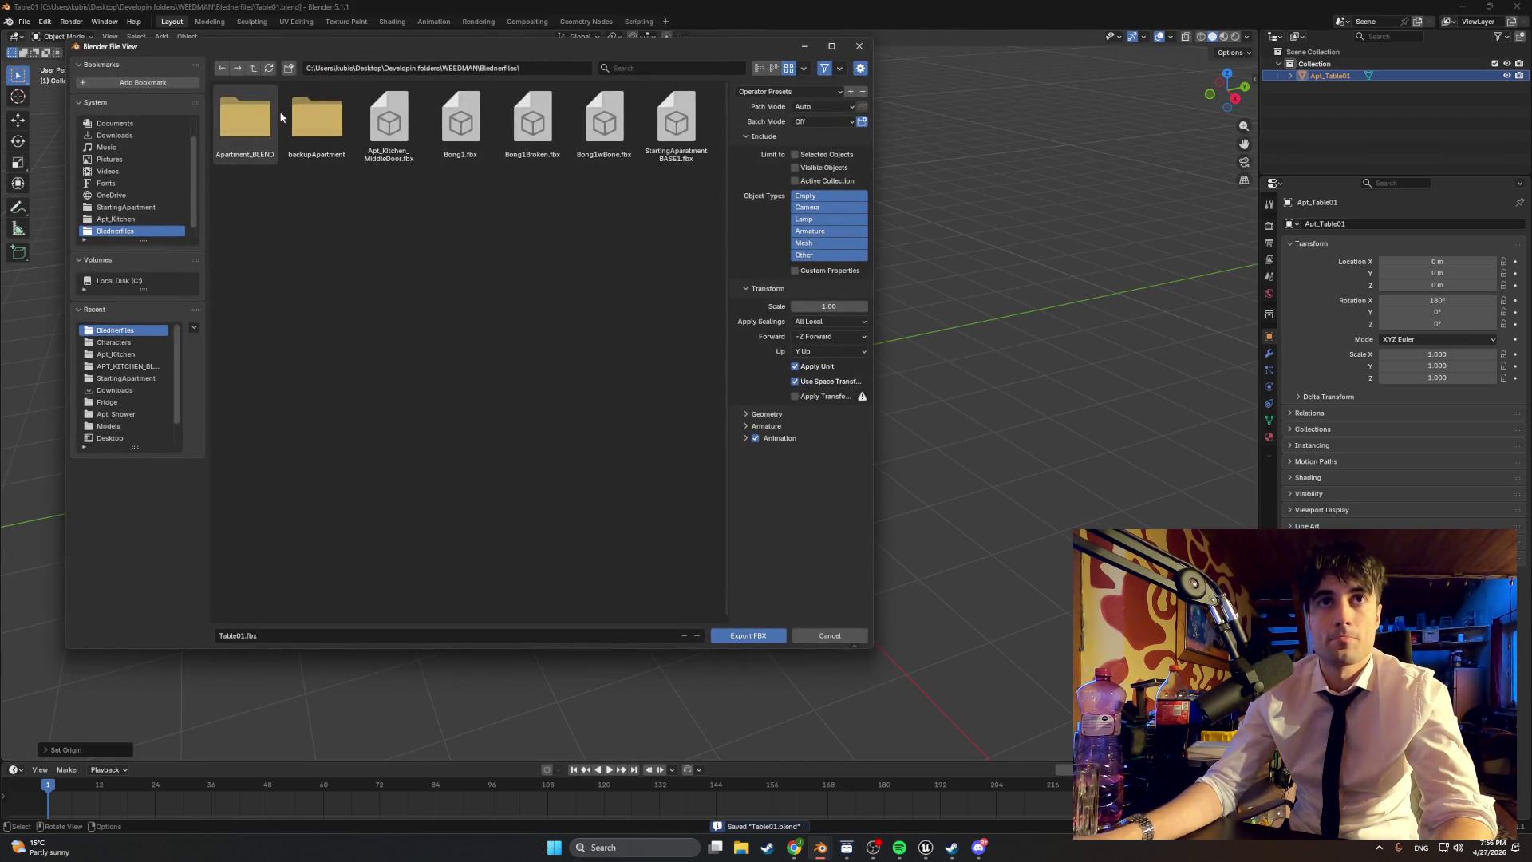
left_click(137, 427)
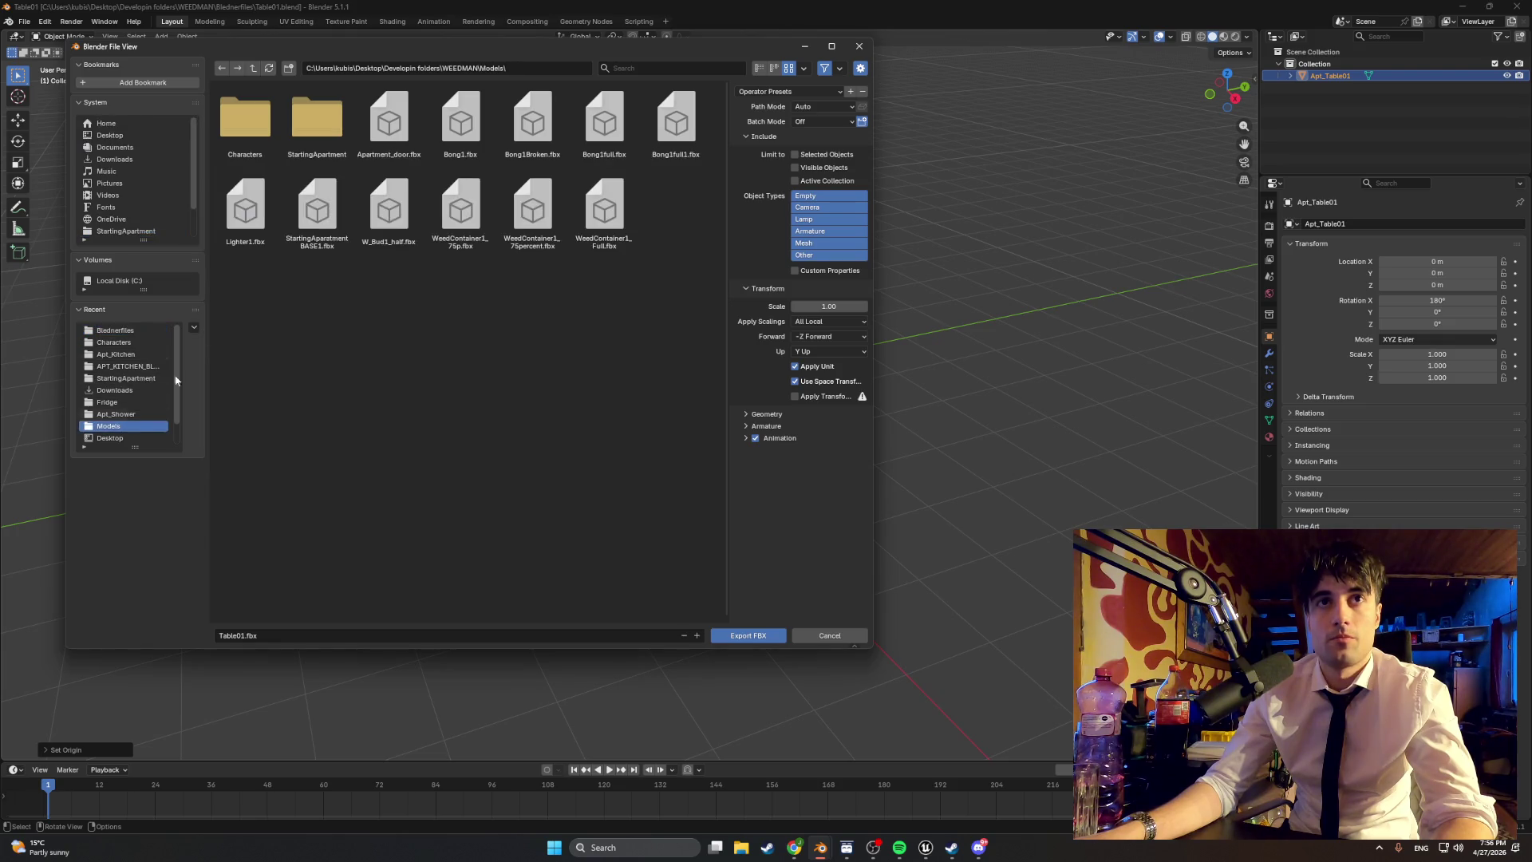
double_click(312, 122)
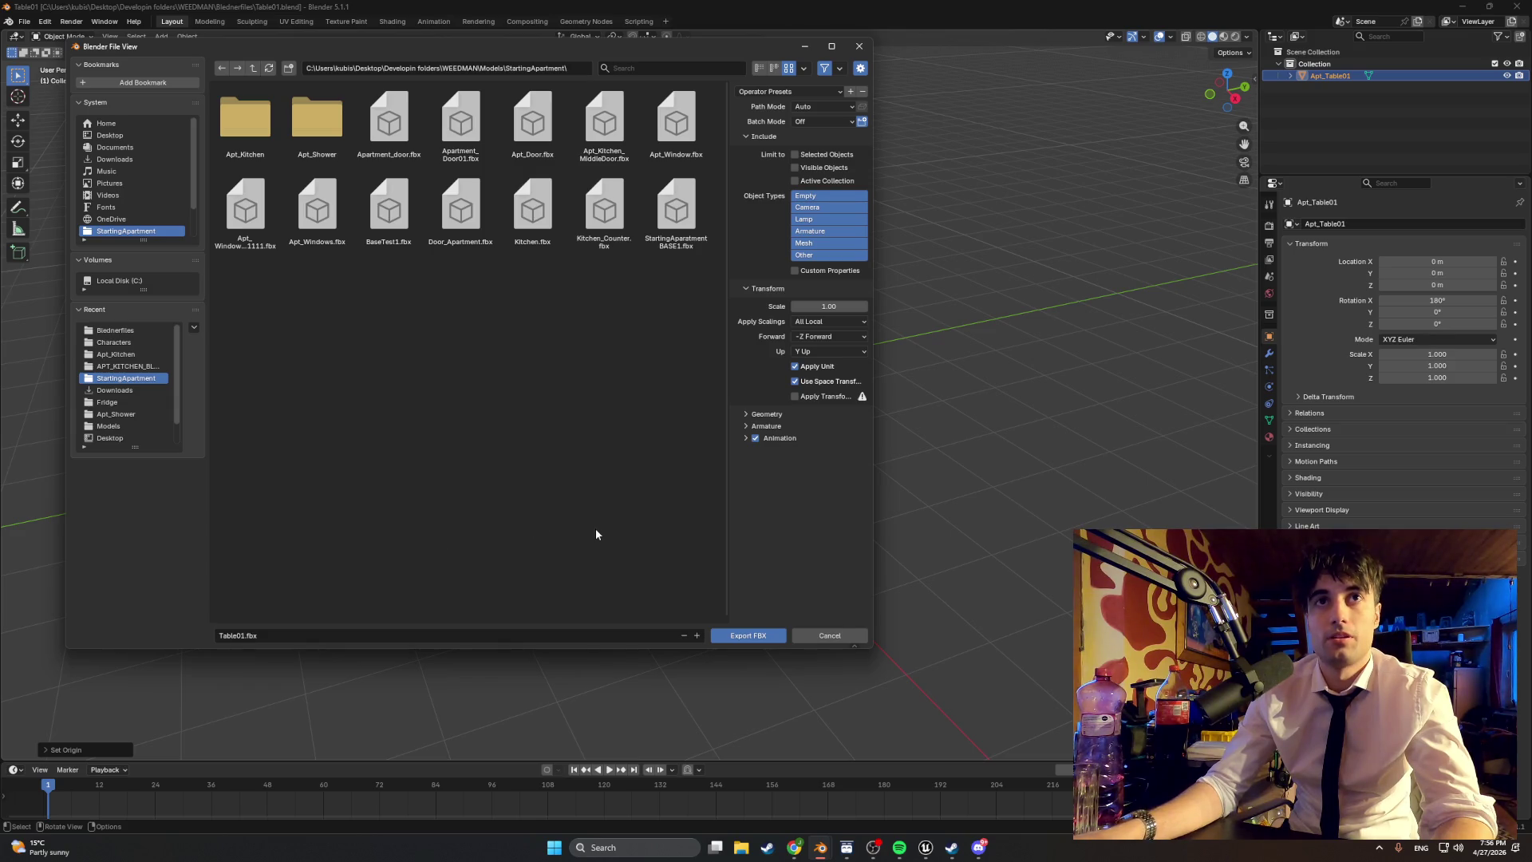
Step: Switch to Unreal Engine, fly toward the window wall and bring up the content browser
mouse_move(925, 847)
left_click(853, 786)
mouse_move(711, 520)
right_mouse_down()
mouse_move(711, 505)
mouse_move(678, 535)
mouse_move(656, 588)
right_mouse_up()
key("ctrl+space")
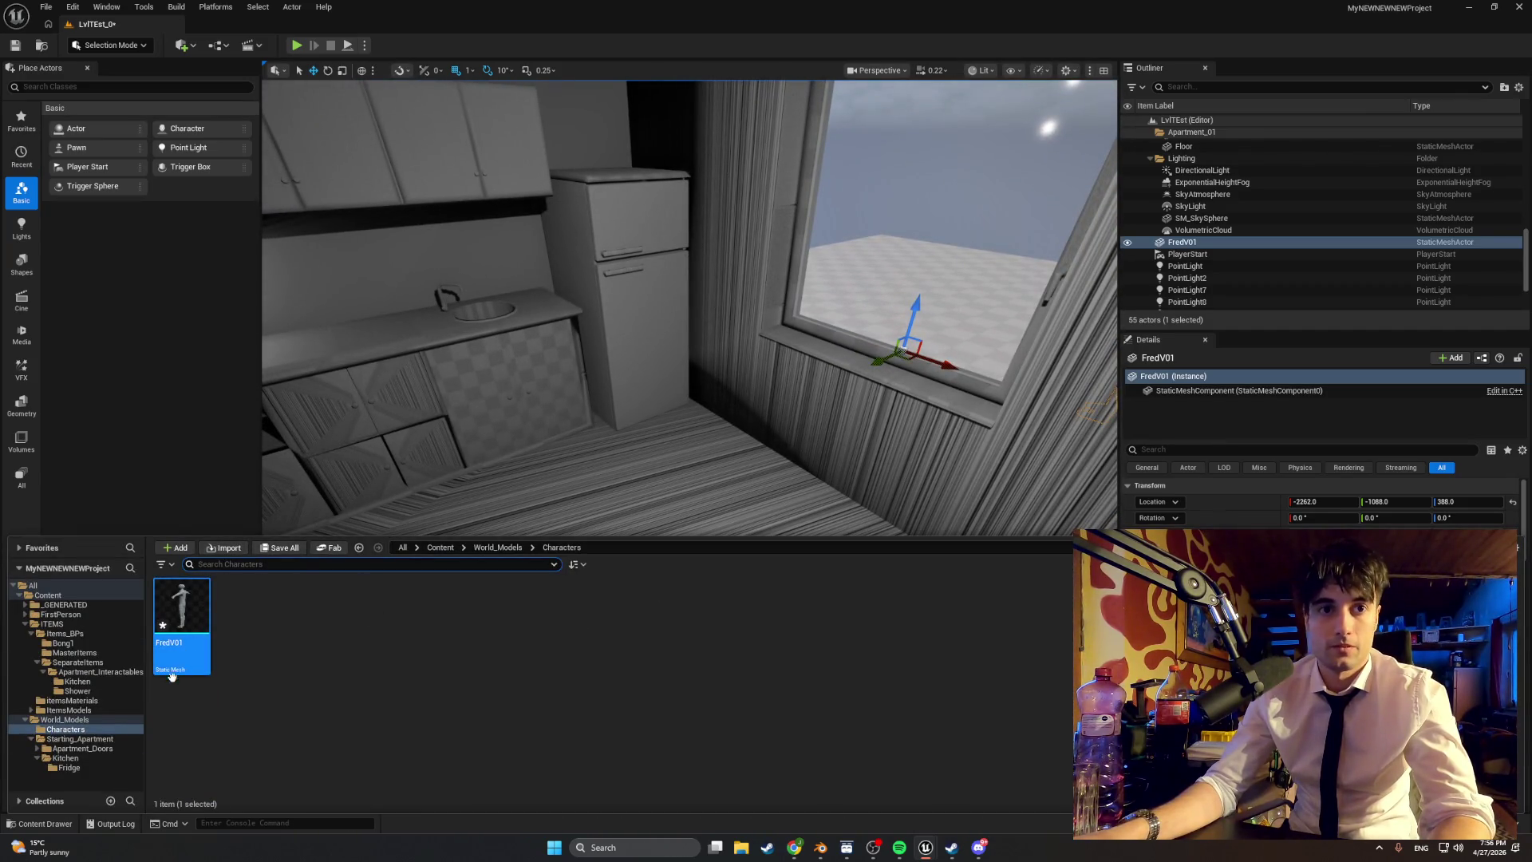
Step: Start an import into Starting_Apartment, browse to the Models folder, then return to Blender
left_click(103, 749)
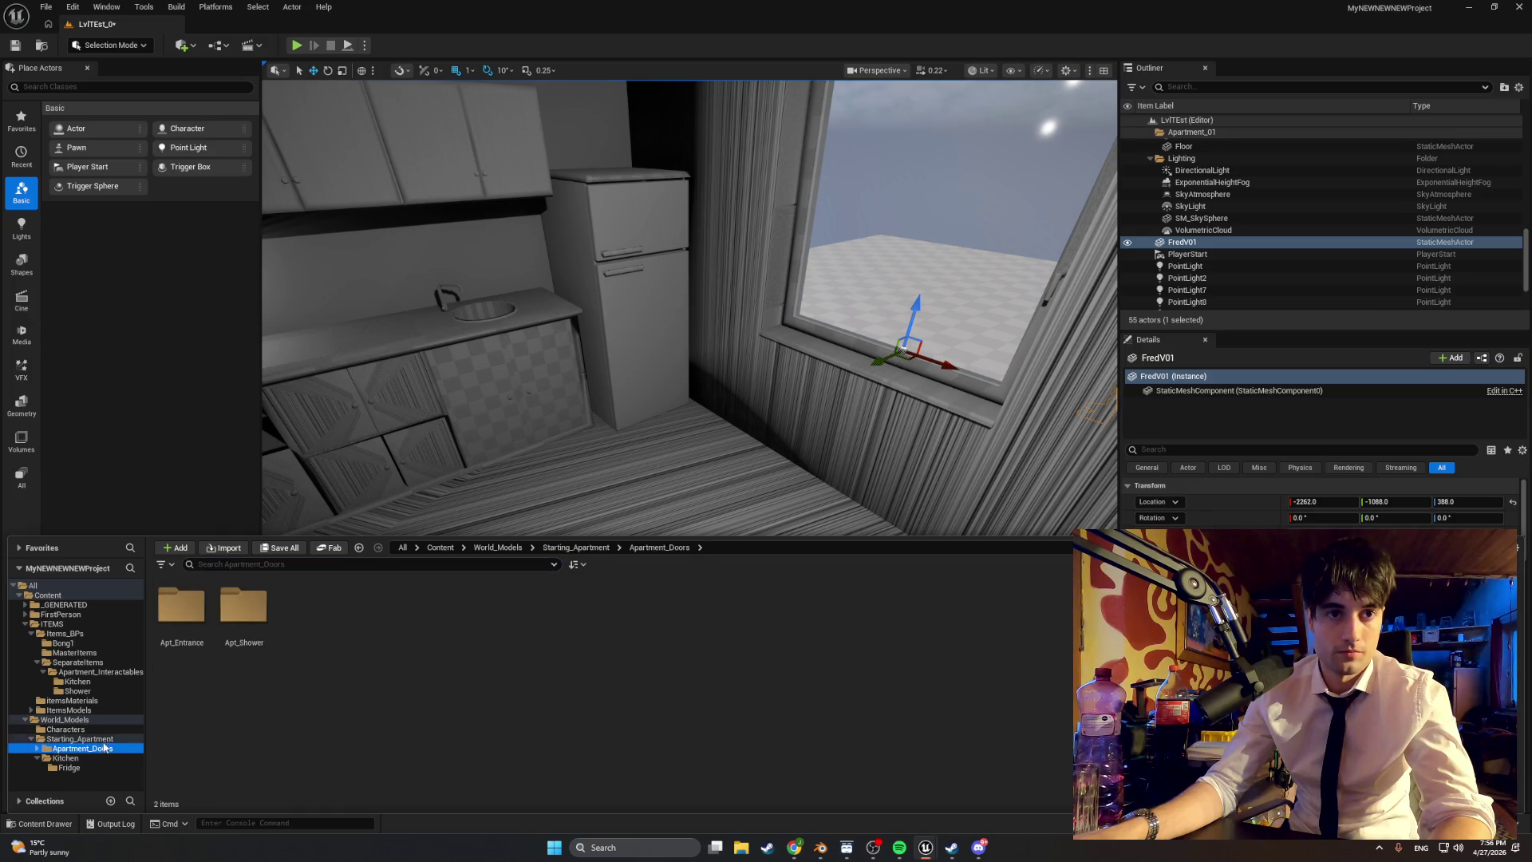
left_click(96, 739)
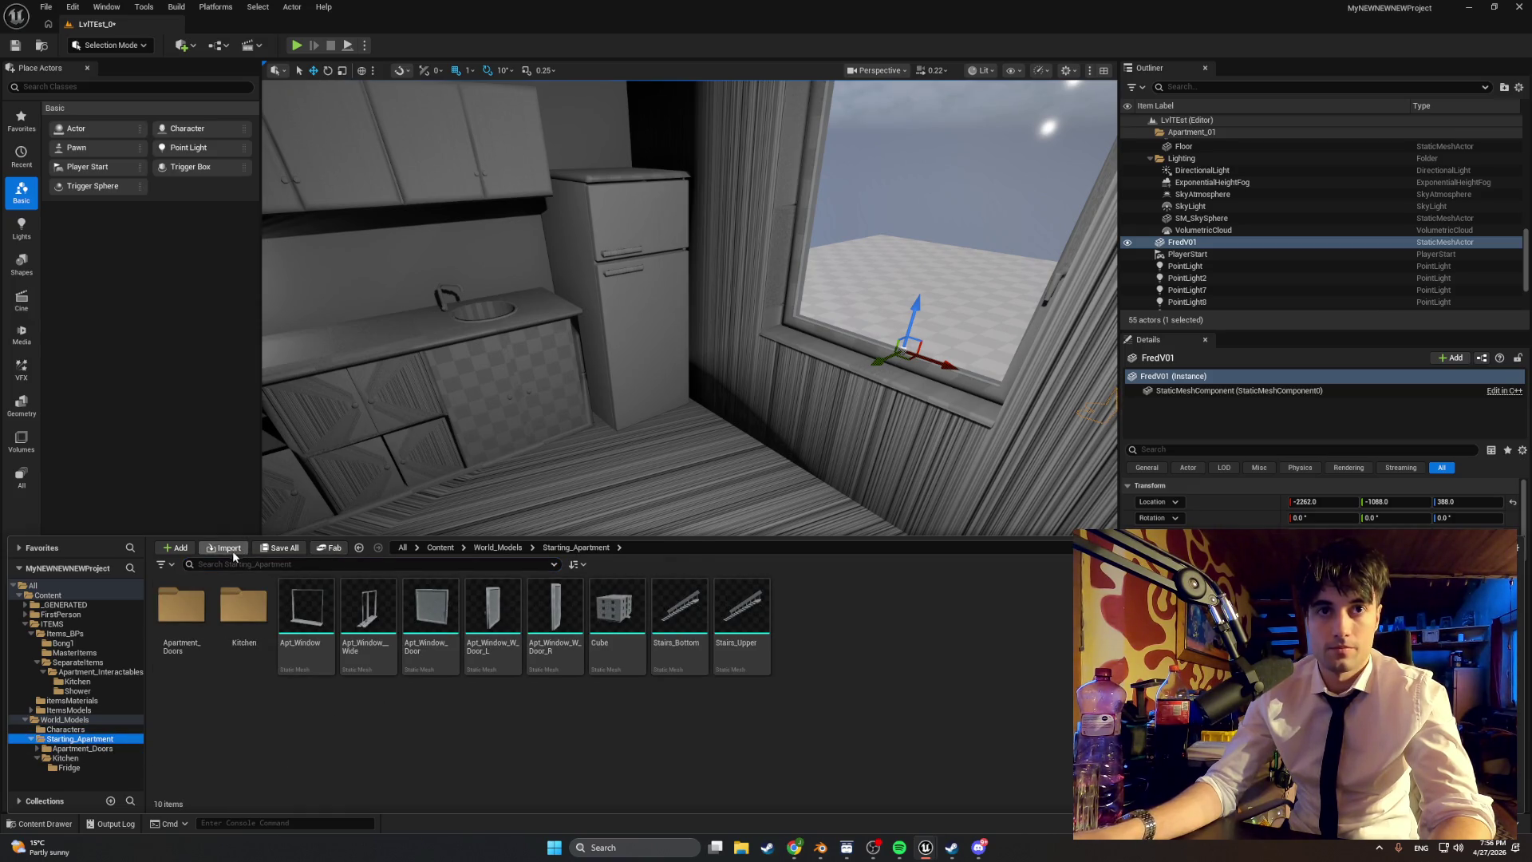
left_click(235, 553)
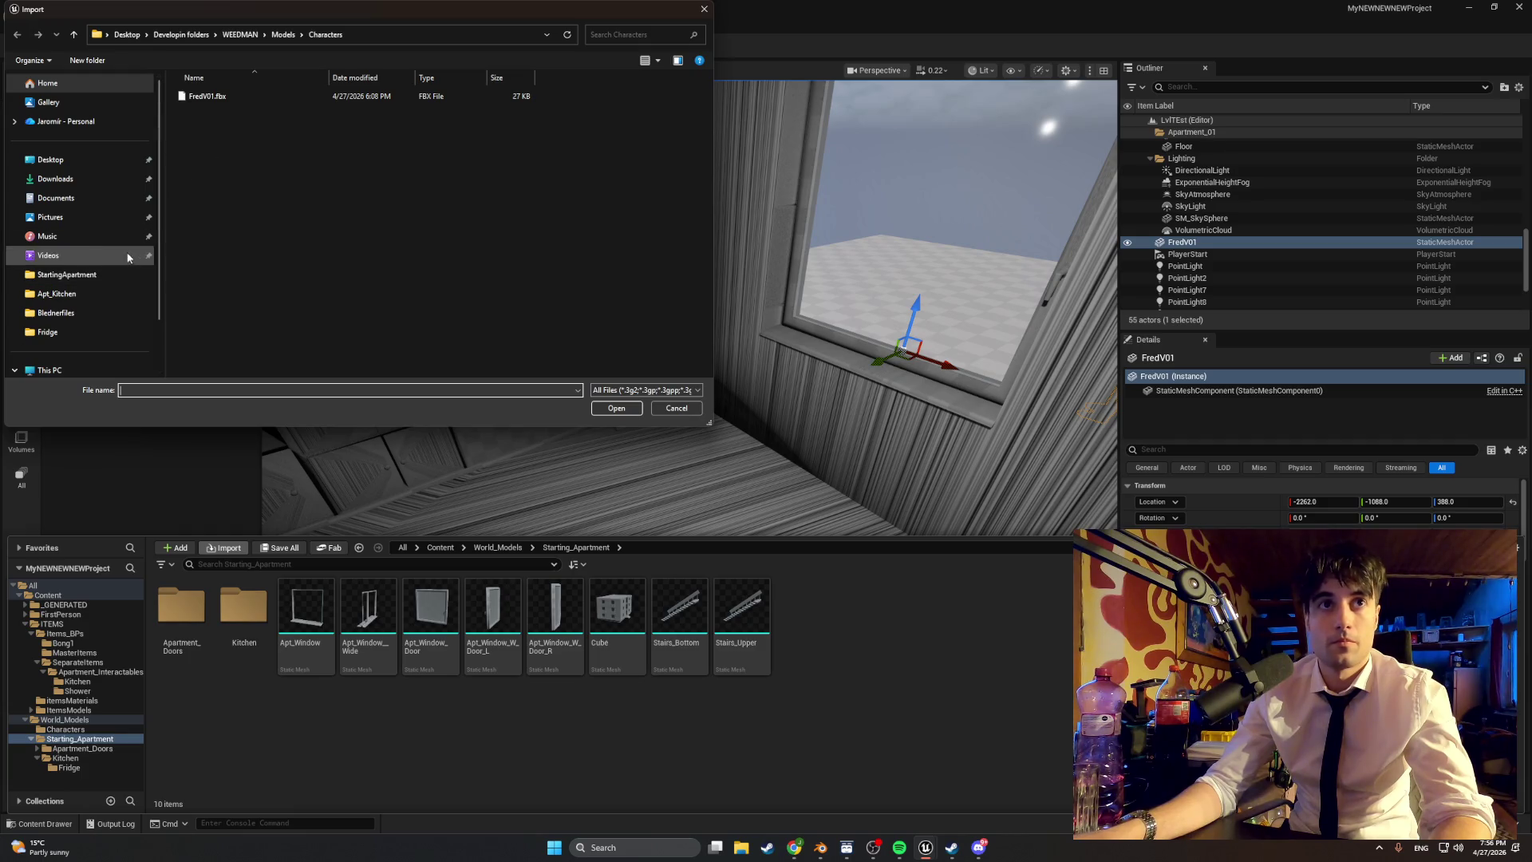
scroll(110, 203, "down", 2)
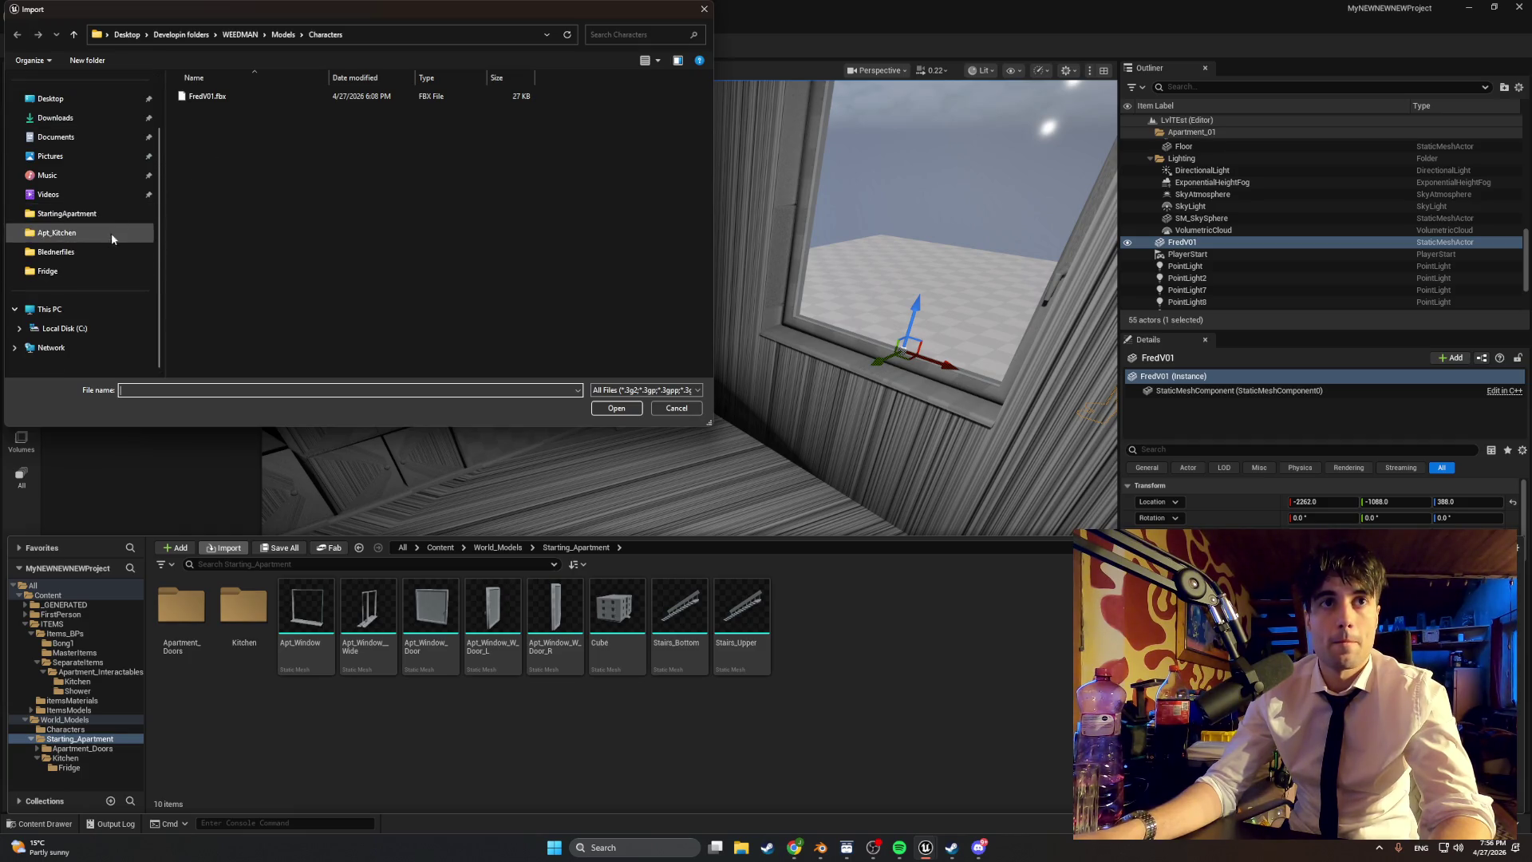
left_click(289, 36)
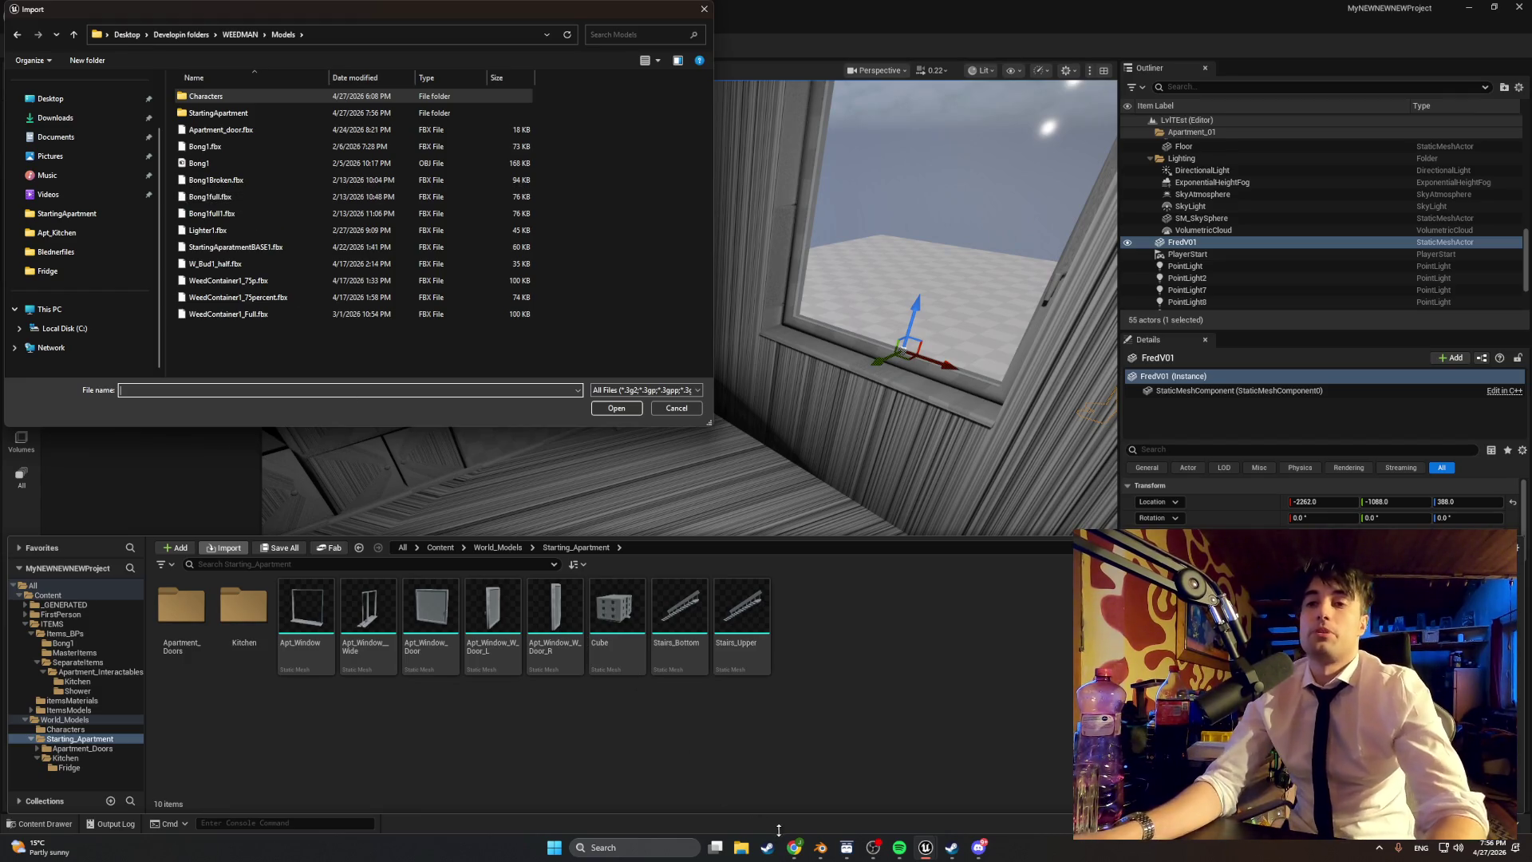
mouse_move(826, 846)
left_click(782, 742)
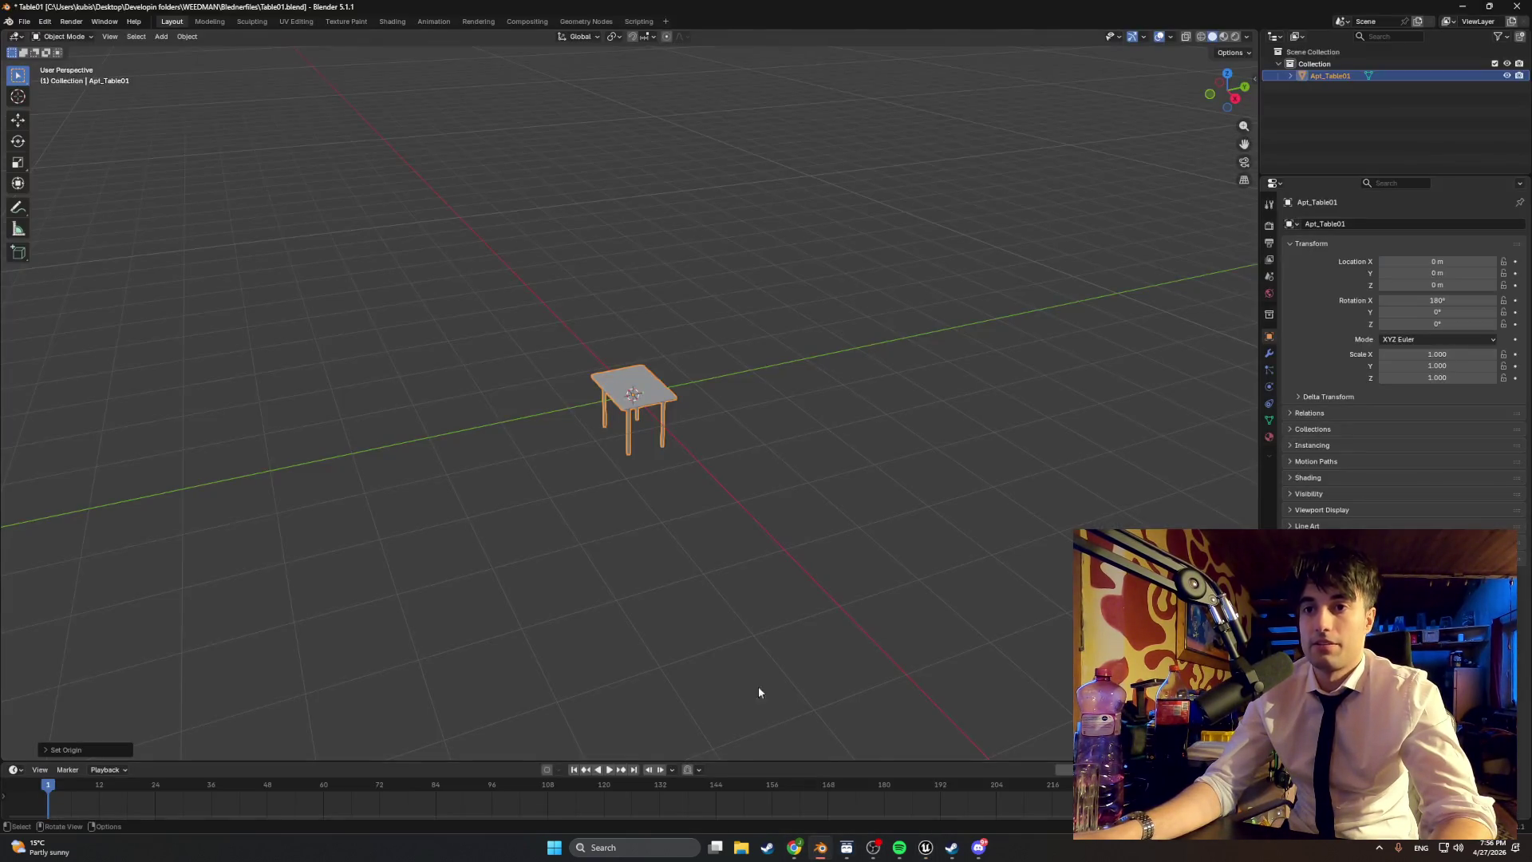
Step: Export the table as Table01.fbx to StartingApartment, overwriting it, then return to Unreal's import browser
left_click(24, 21)
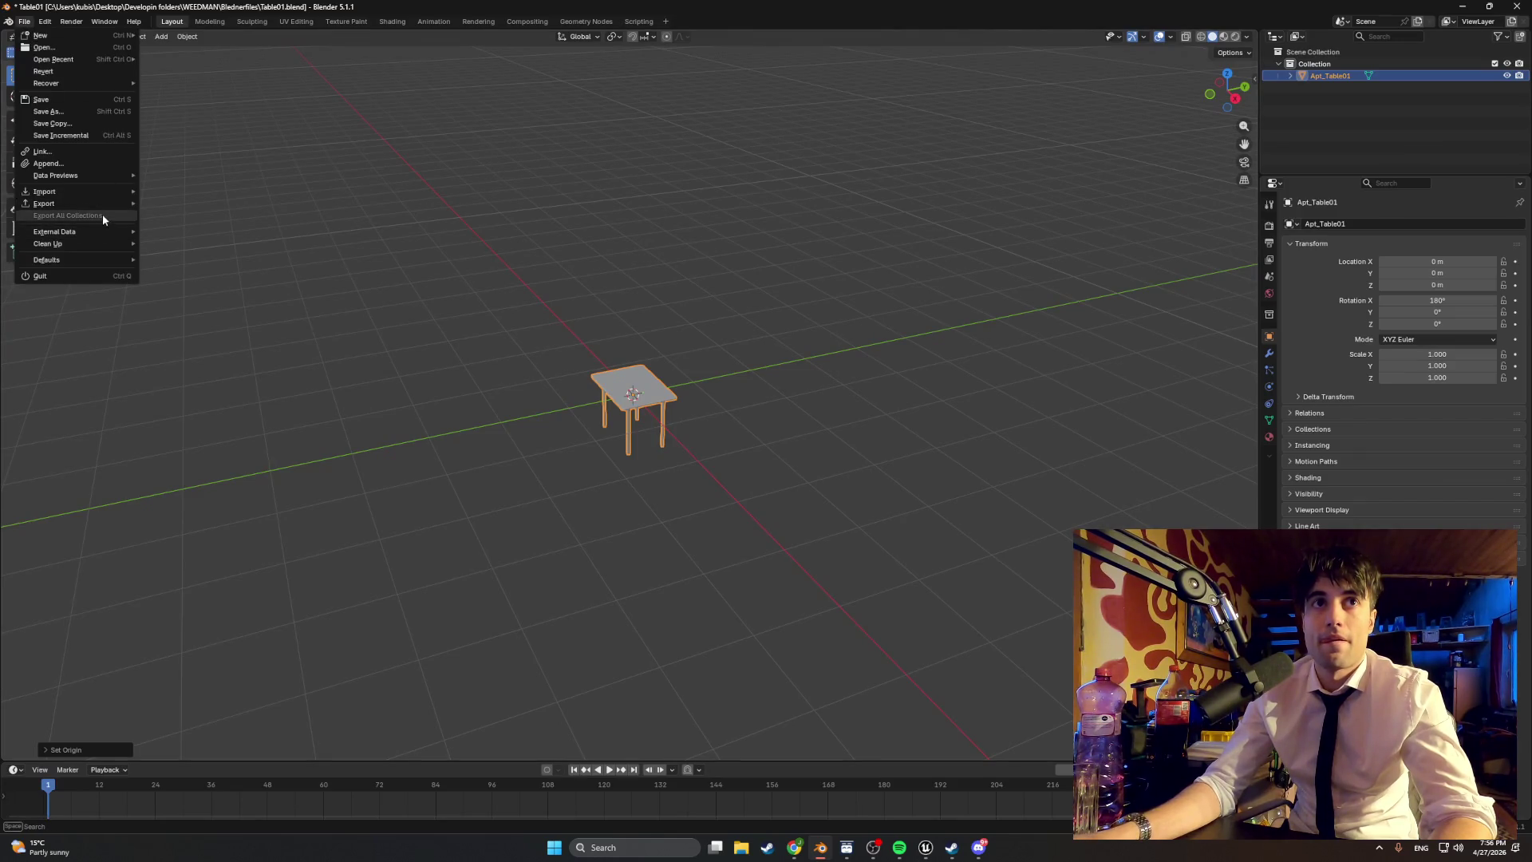
mouse_move(103, 206)
left_click(212, 297)
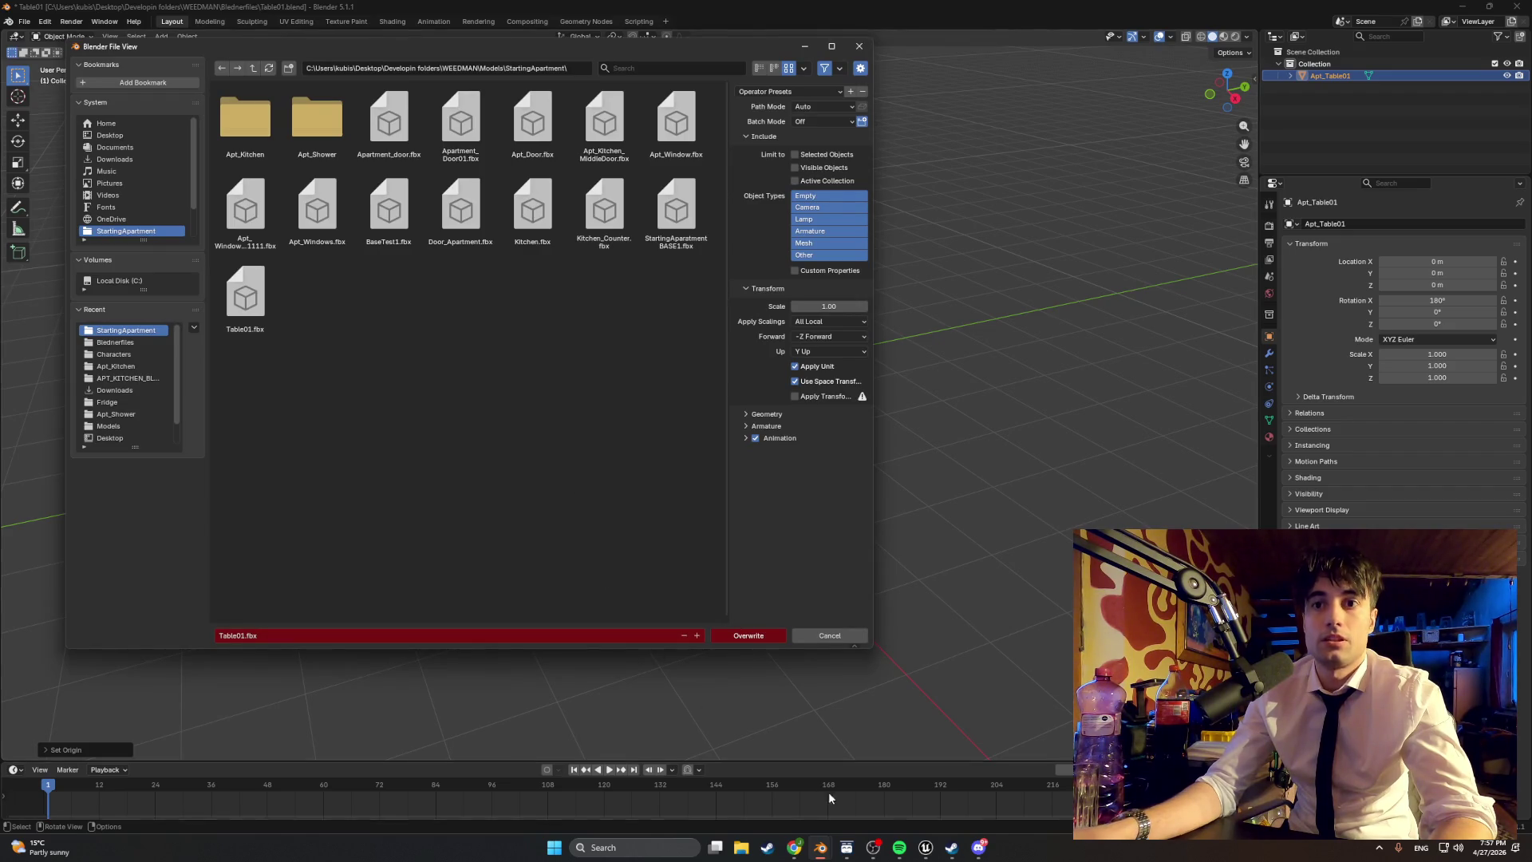
mouse_move(924, 846)
left_click(861, 781)
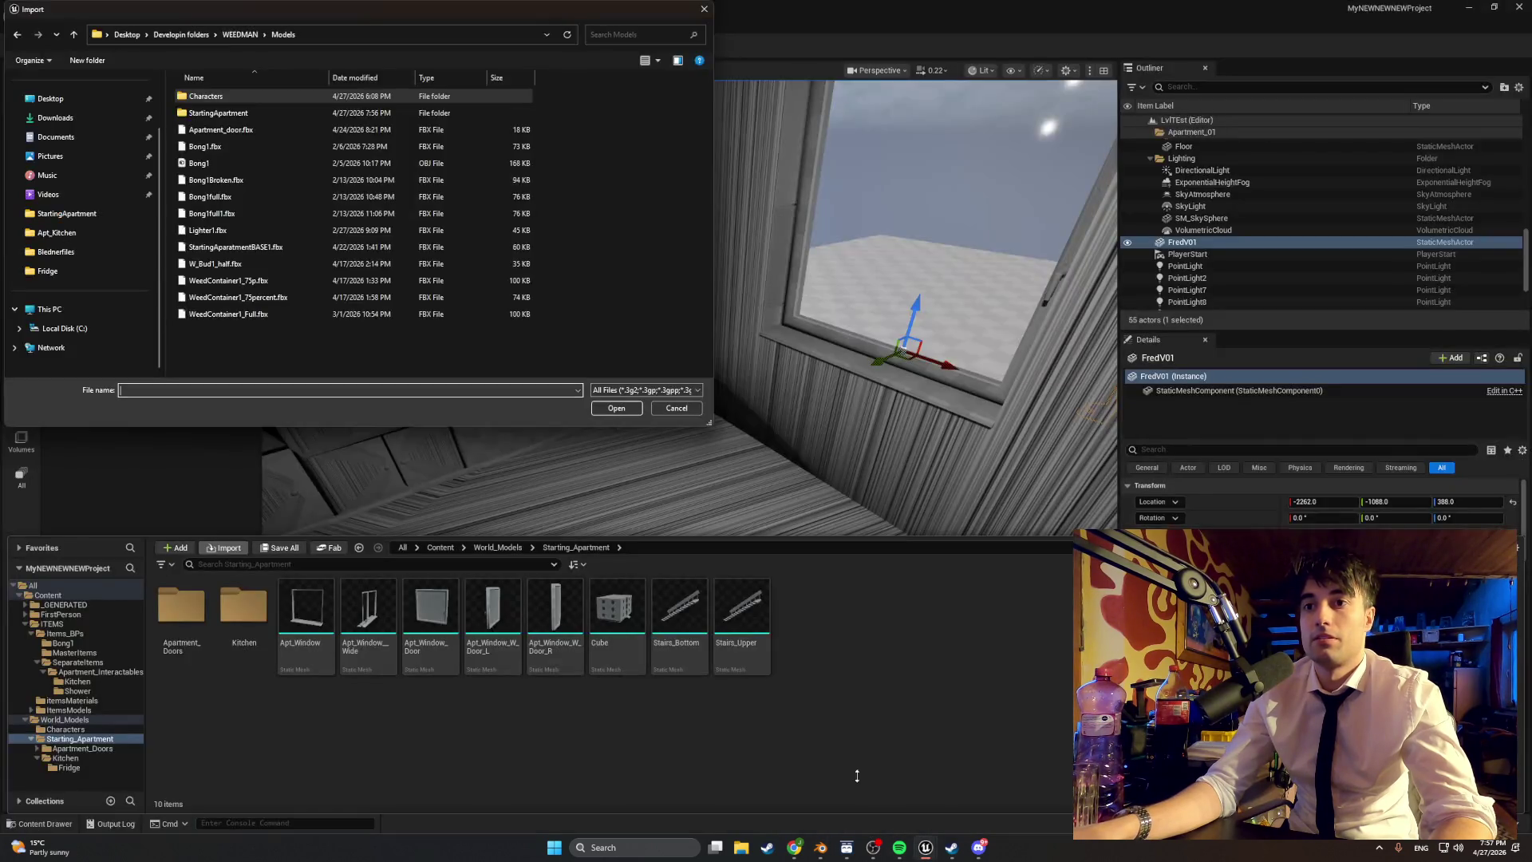
Step: Import Table01.fbx with default settings, drop it by the window and raise it to floor level
double_click(216, 112)
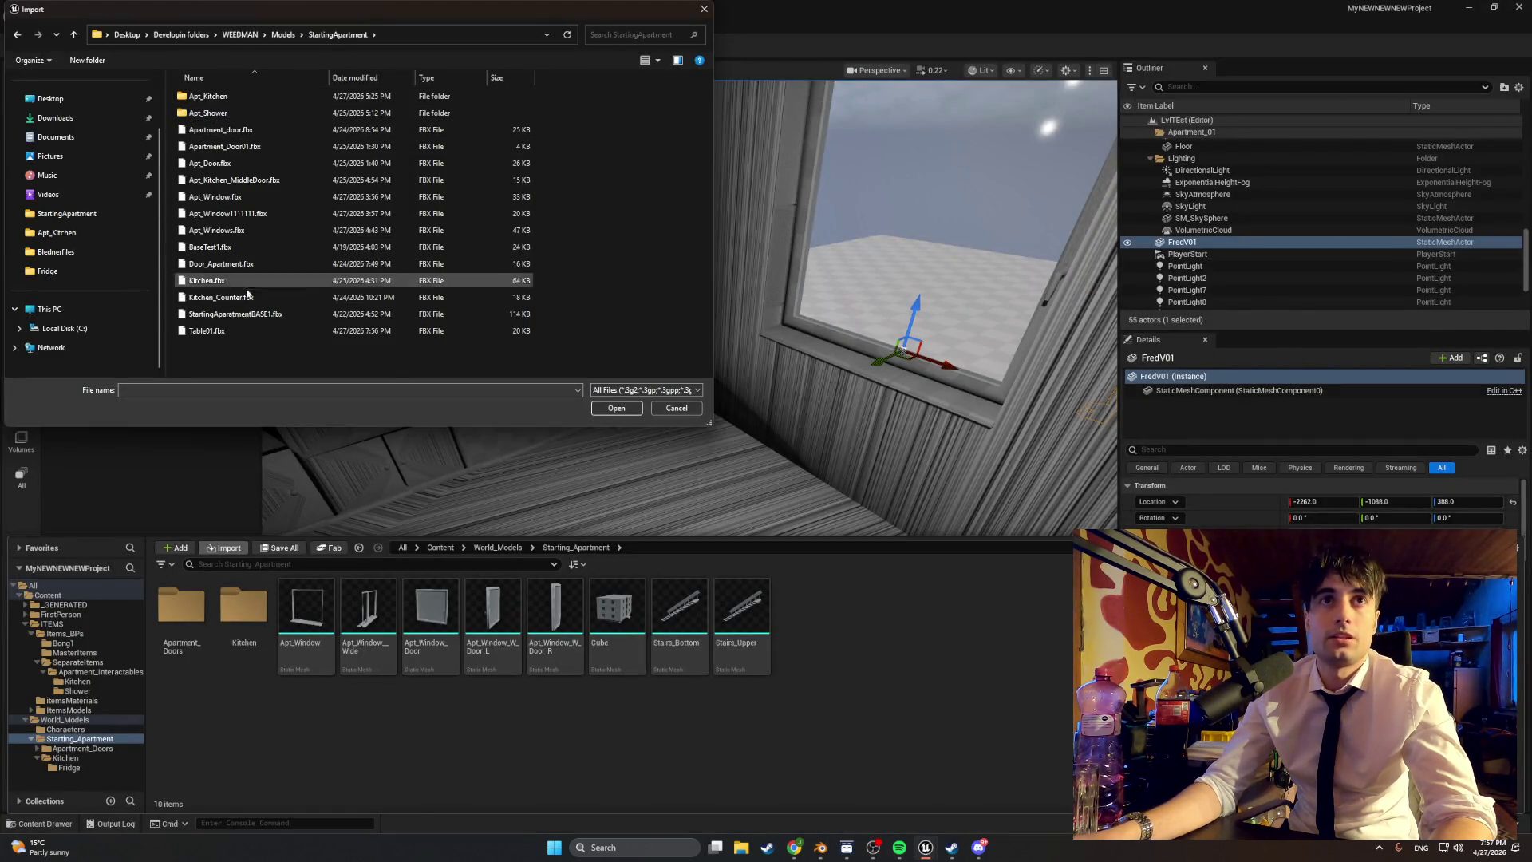
double_click(241, 331)
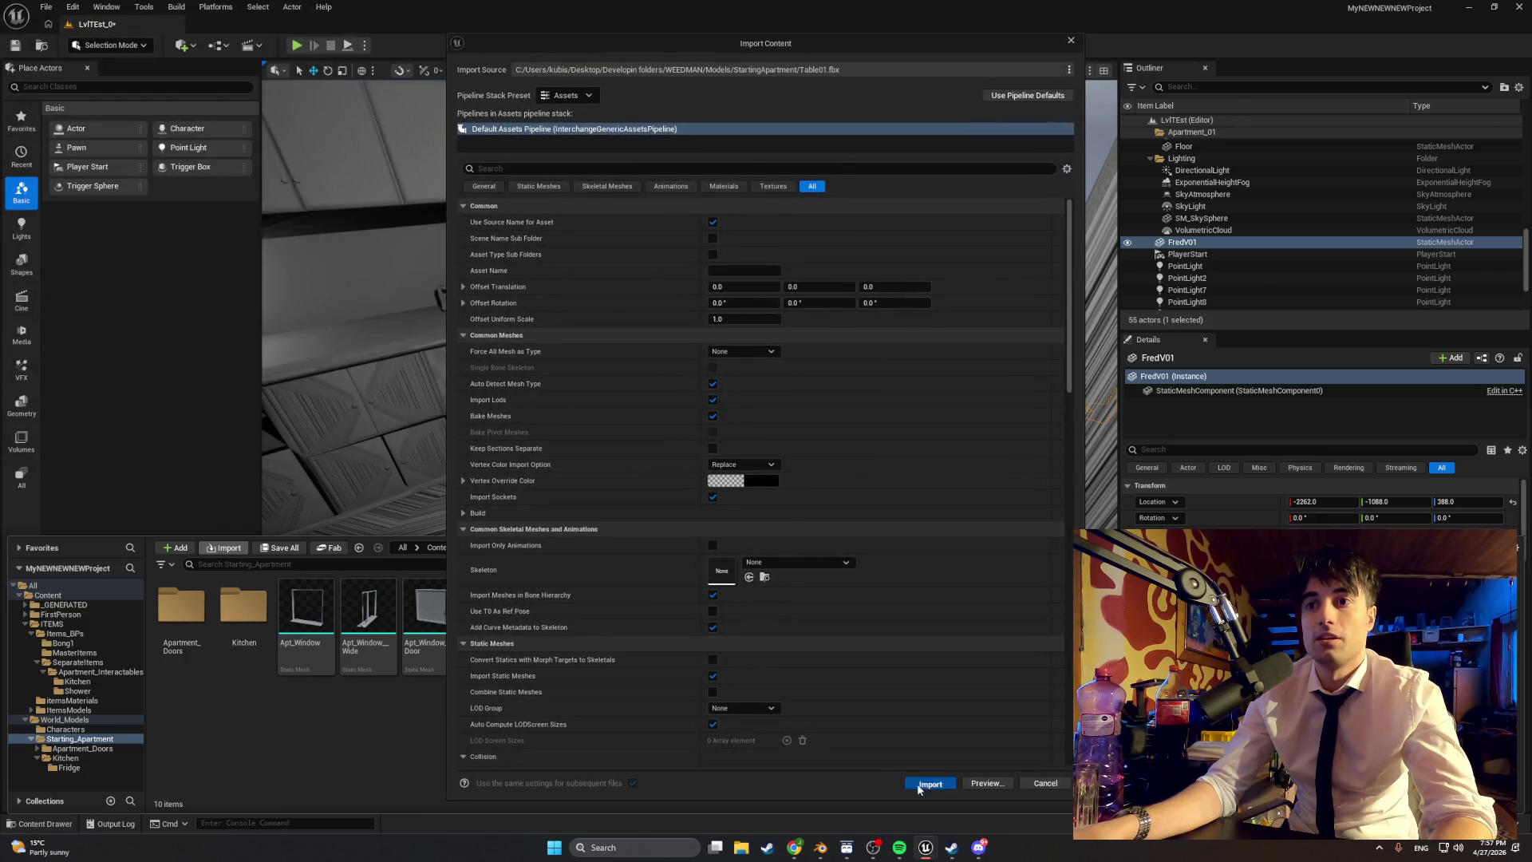
left_click(923, 780)
mouse_move(753, 614)
left_mouse_down()
mouse_move(779, 496)
mouse_move(764, 462)
mouse_move(772, 495)
mouse_move(772, 476)
left_mouse_up()
mouse_move(773, 476)
right_mouse_down()
mouse_move(702, 494)
mouse_move(734, 359)
mouse_move(766, 318)
mouse_move(743, 228)
right_mouse_up()
left_click_drag(743, 228, 742, 217)
mouse_move(741, 217)
right_mouse_down()
mouse_move(711, 239)
mouse_move(737, 347)
right_mouse_up()
Step: Rotate the table 5° on Z with 5° rotation snapping and nudge it along X
key("e")
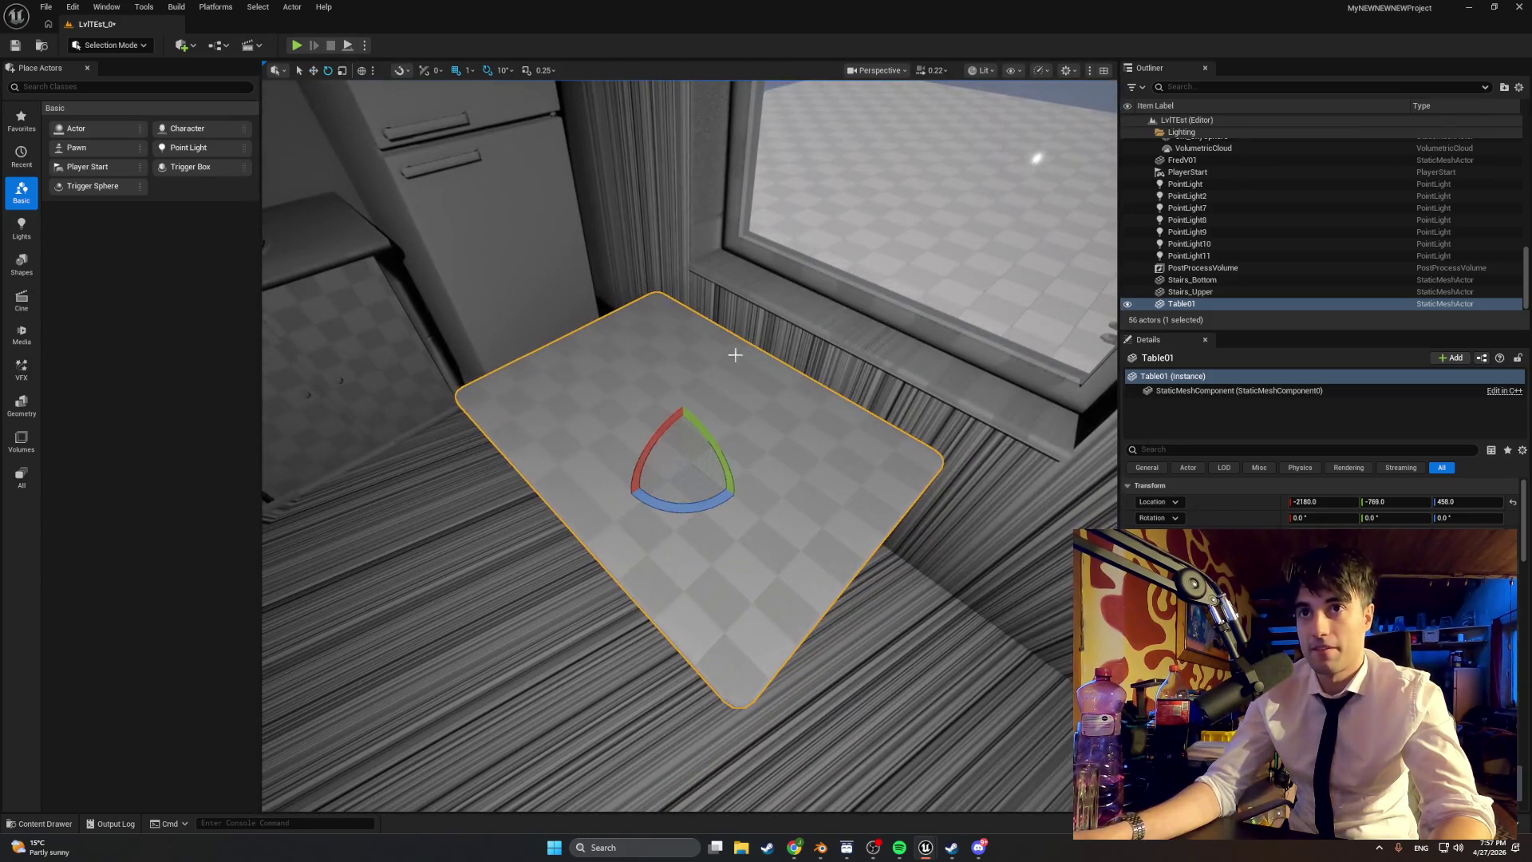
mouse_move(692, 496)
left_mouse_down()
mouse_move(745, 506)
mouse_move(730, 501)
left_mouse_up()
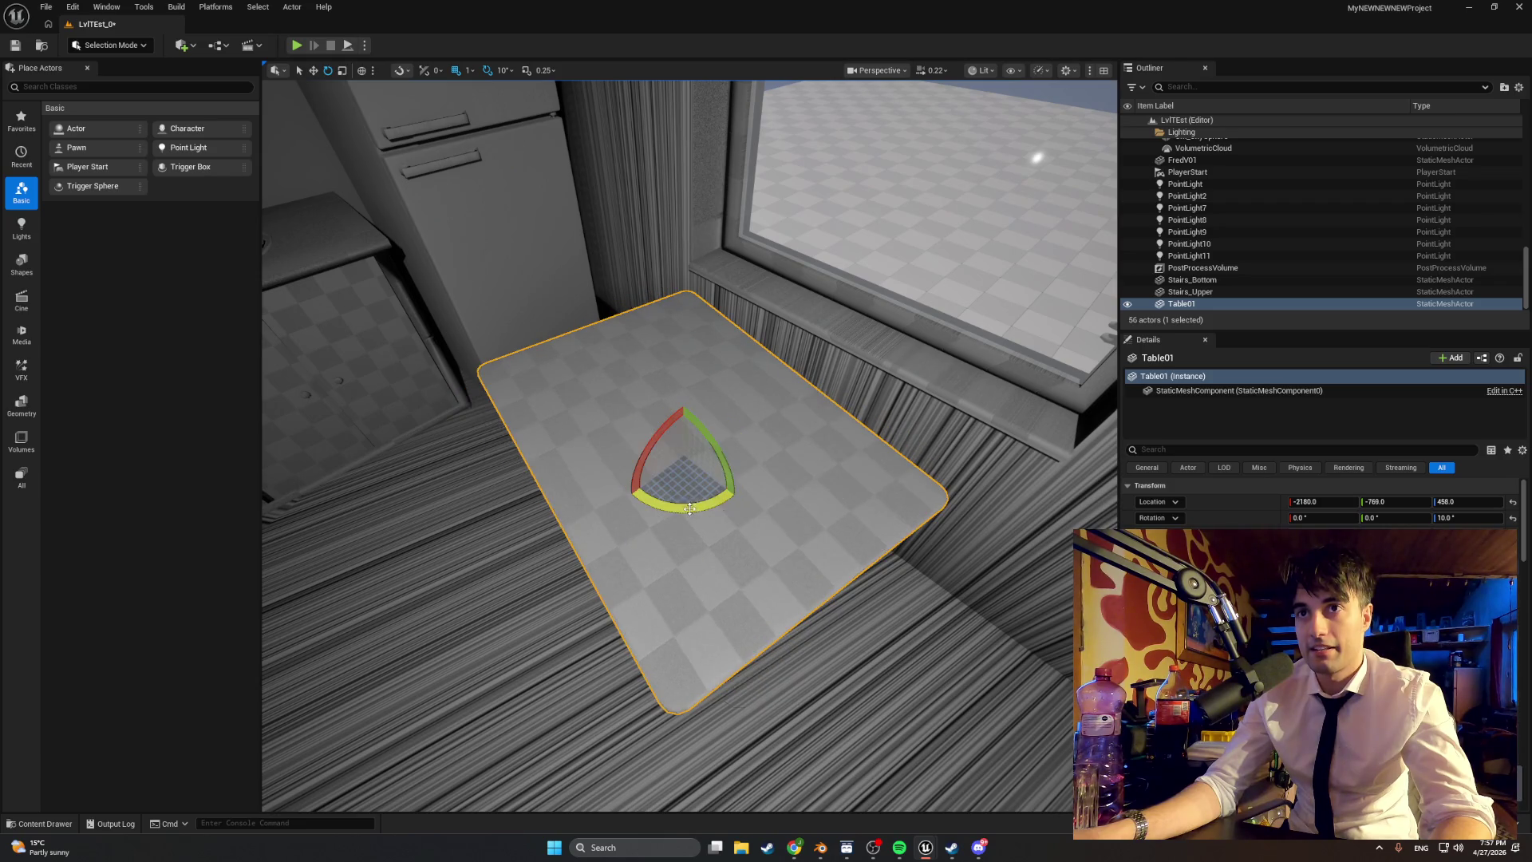
left_click(502, 71)
left_click(520, 110)
mouse_move(728, 499)
left_mouse_down()
mouse_move(748, 513)
mouse_move(682, 459)
mouse_move(703, 445)
mouse_move(688, 452)
left_mouse_up()
right_click_drag(687, 452, 705, 526)
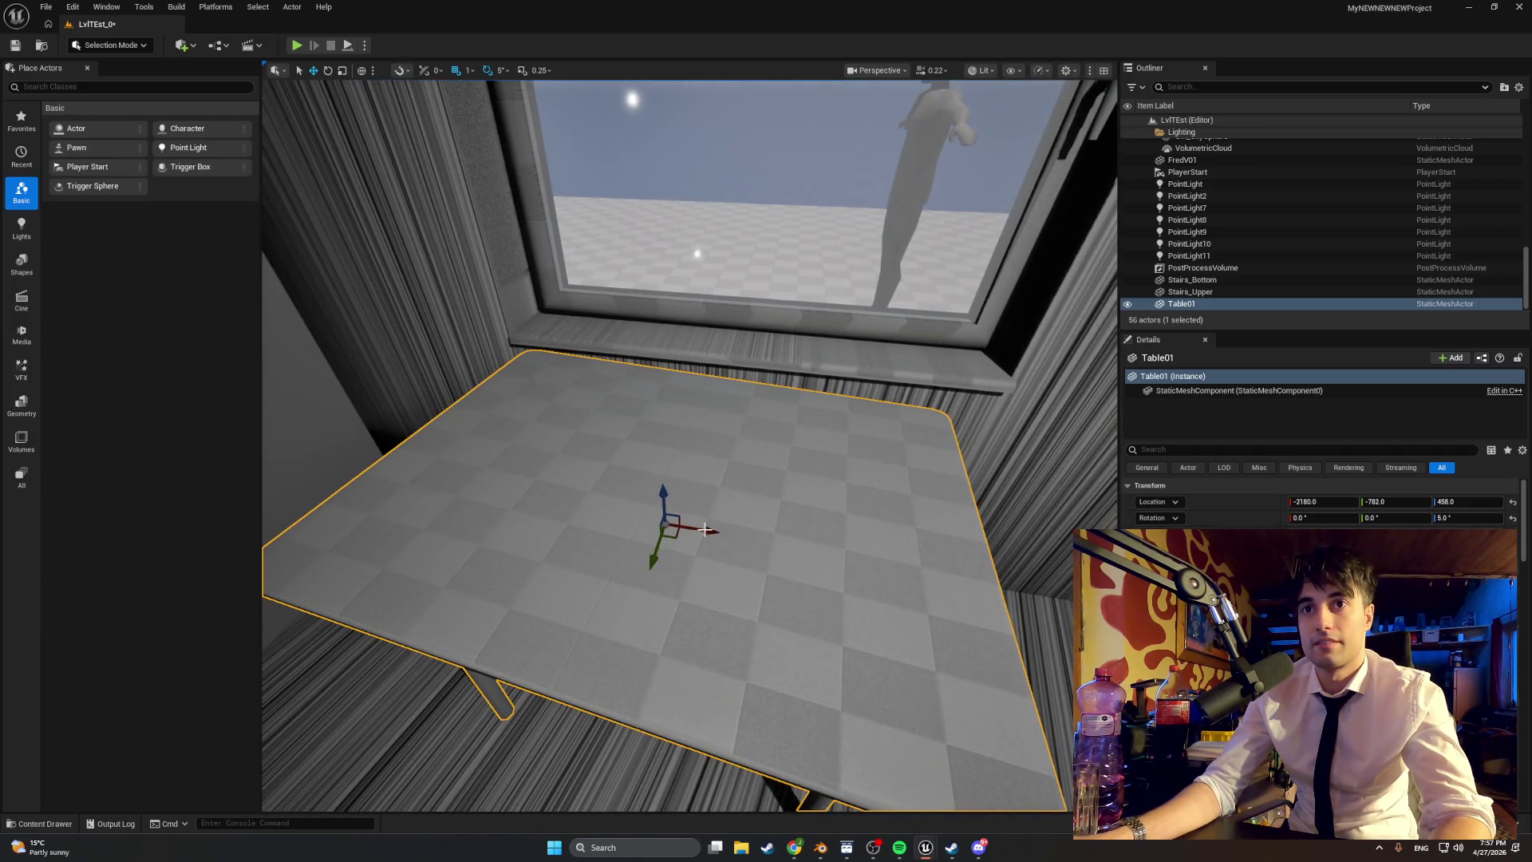
scroll(706, 526, "down", 2)
left_click_drag(721, 522, 752, 520)
right_click_drag(752, 520, 752, 519)
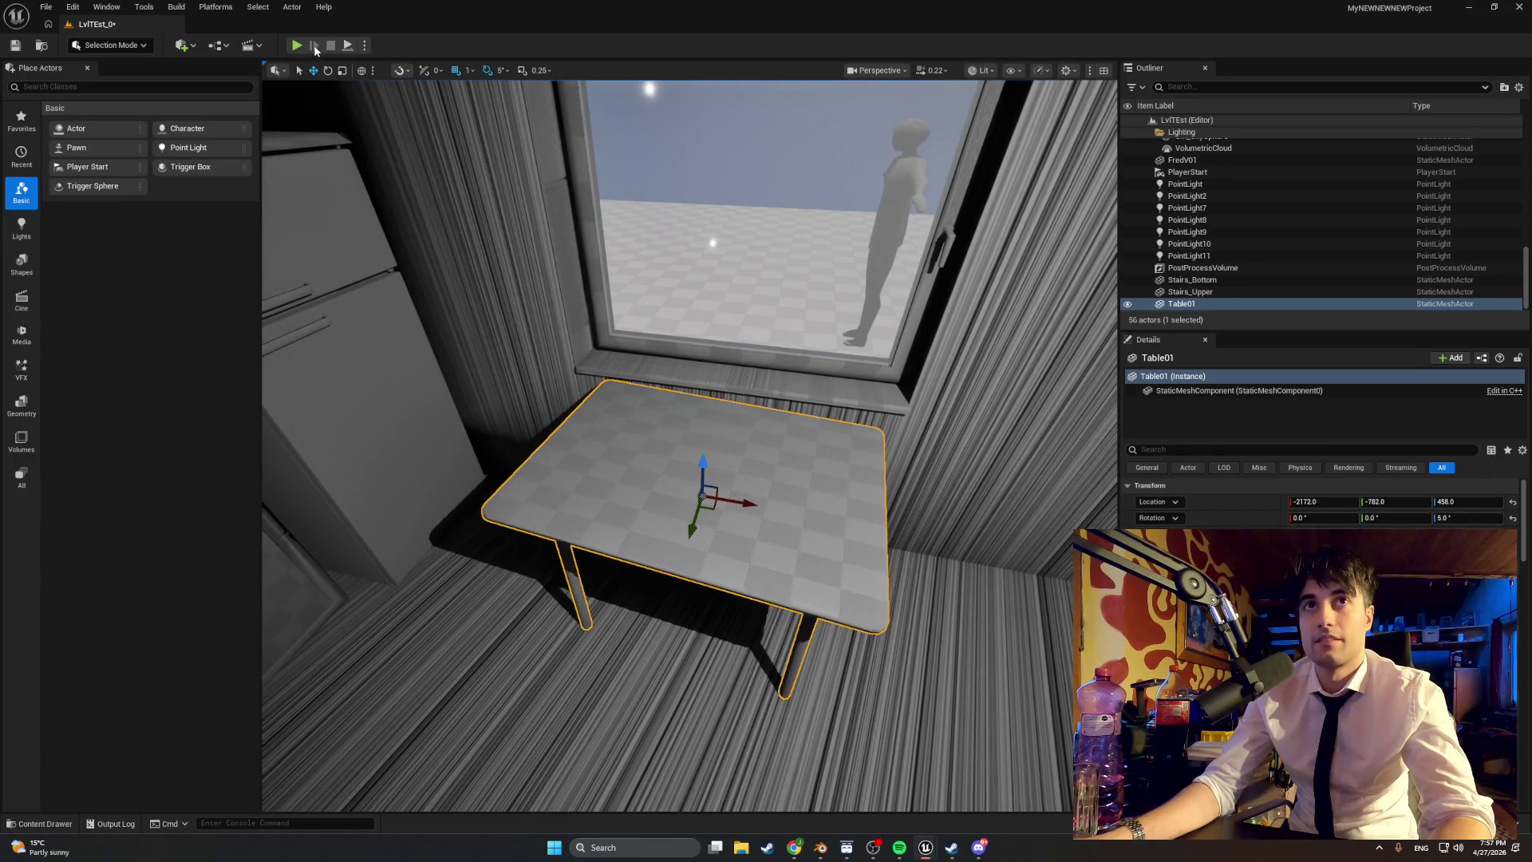
Step: Playtest the level, walking up to the table by the window, then stop
left_click(296, 45)
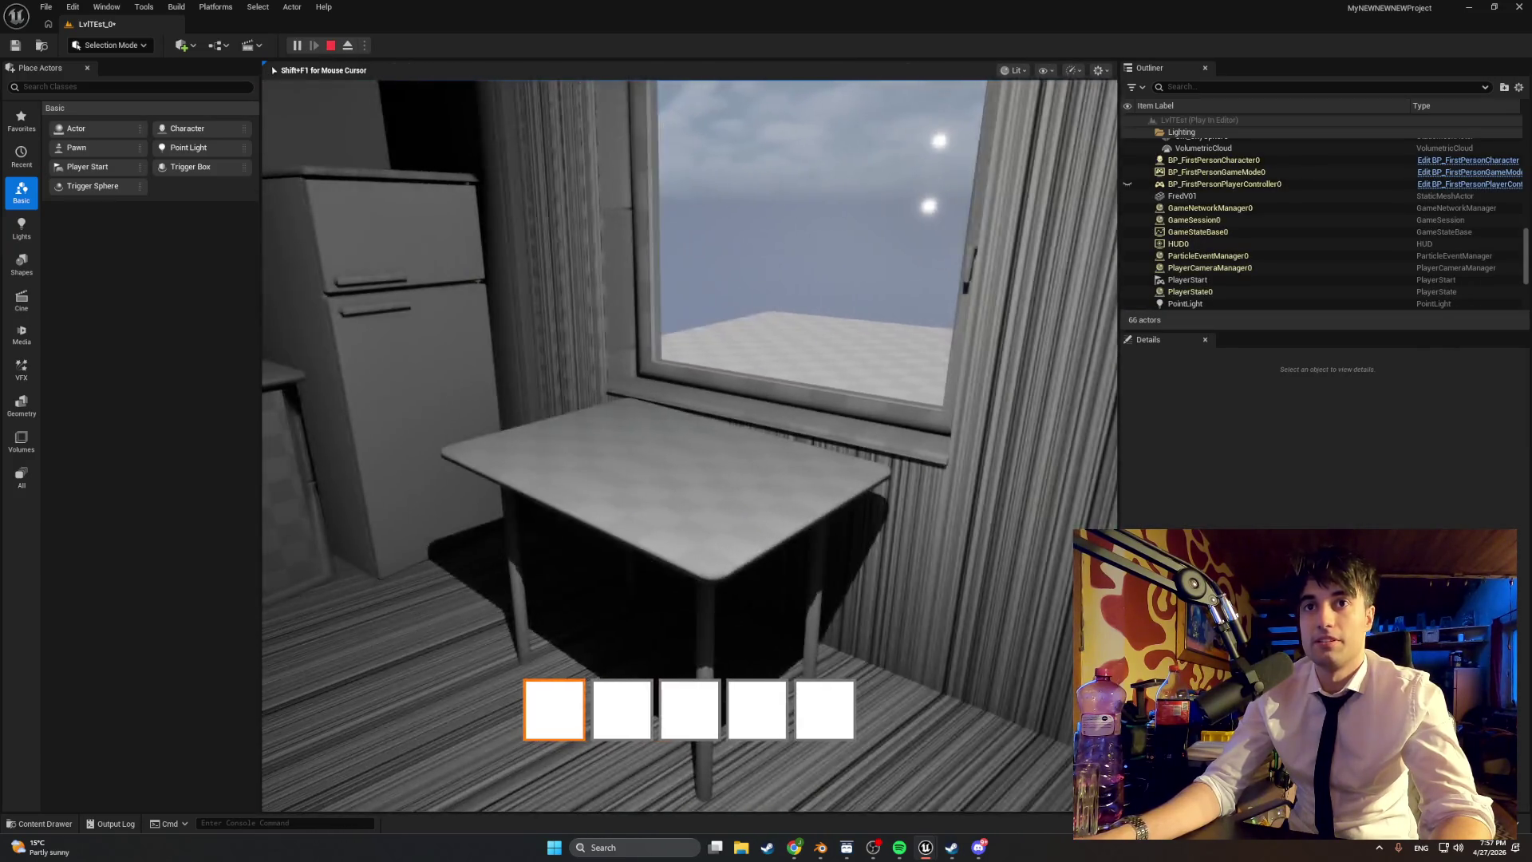
key("w")
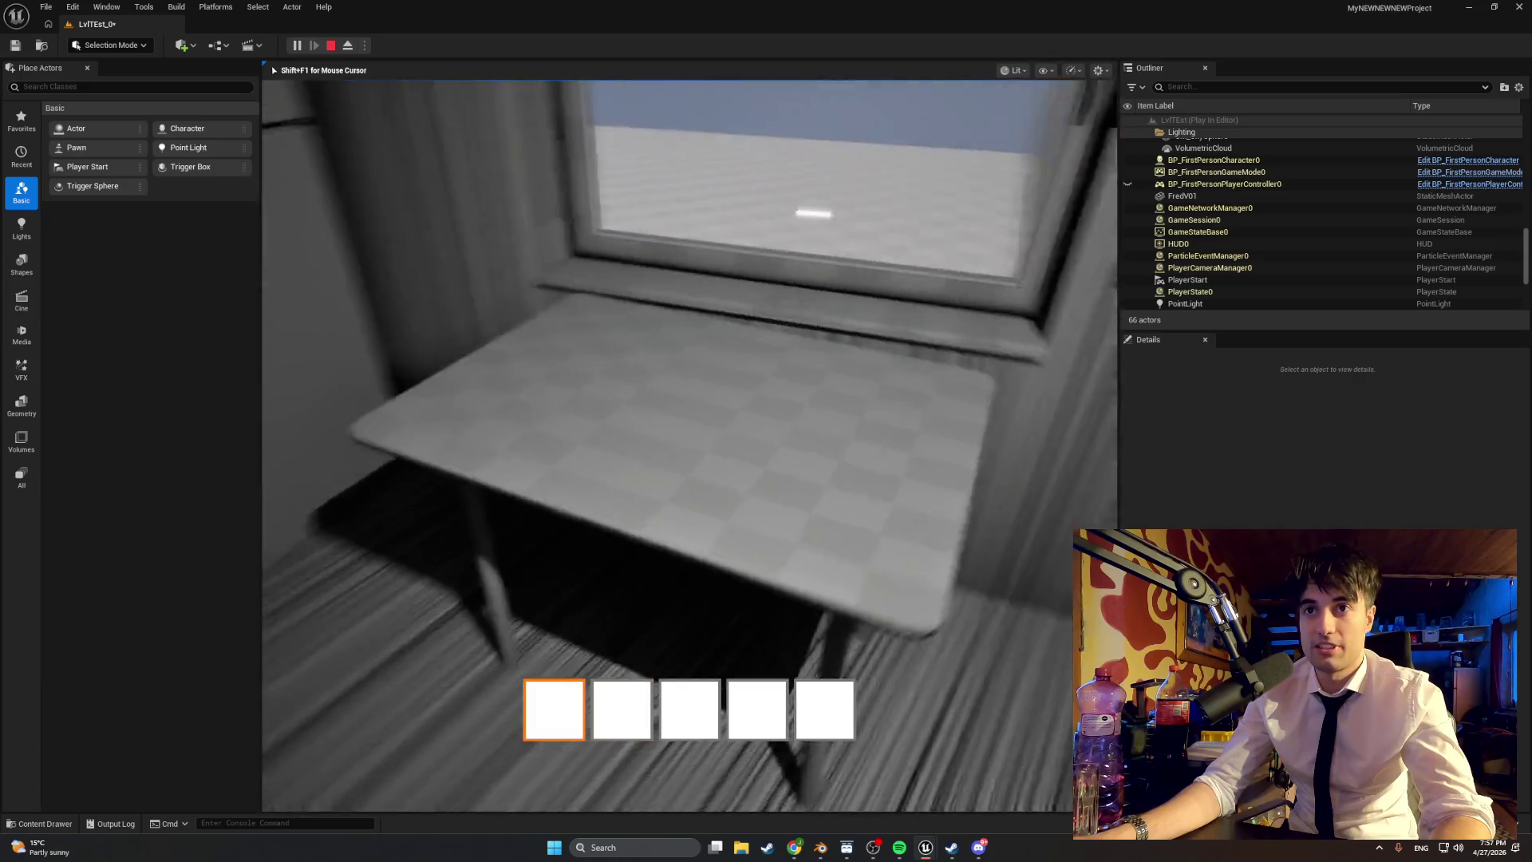
key("w")
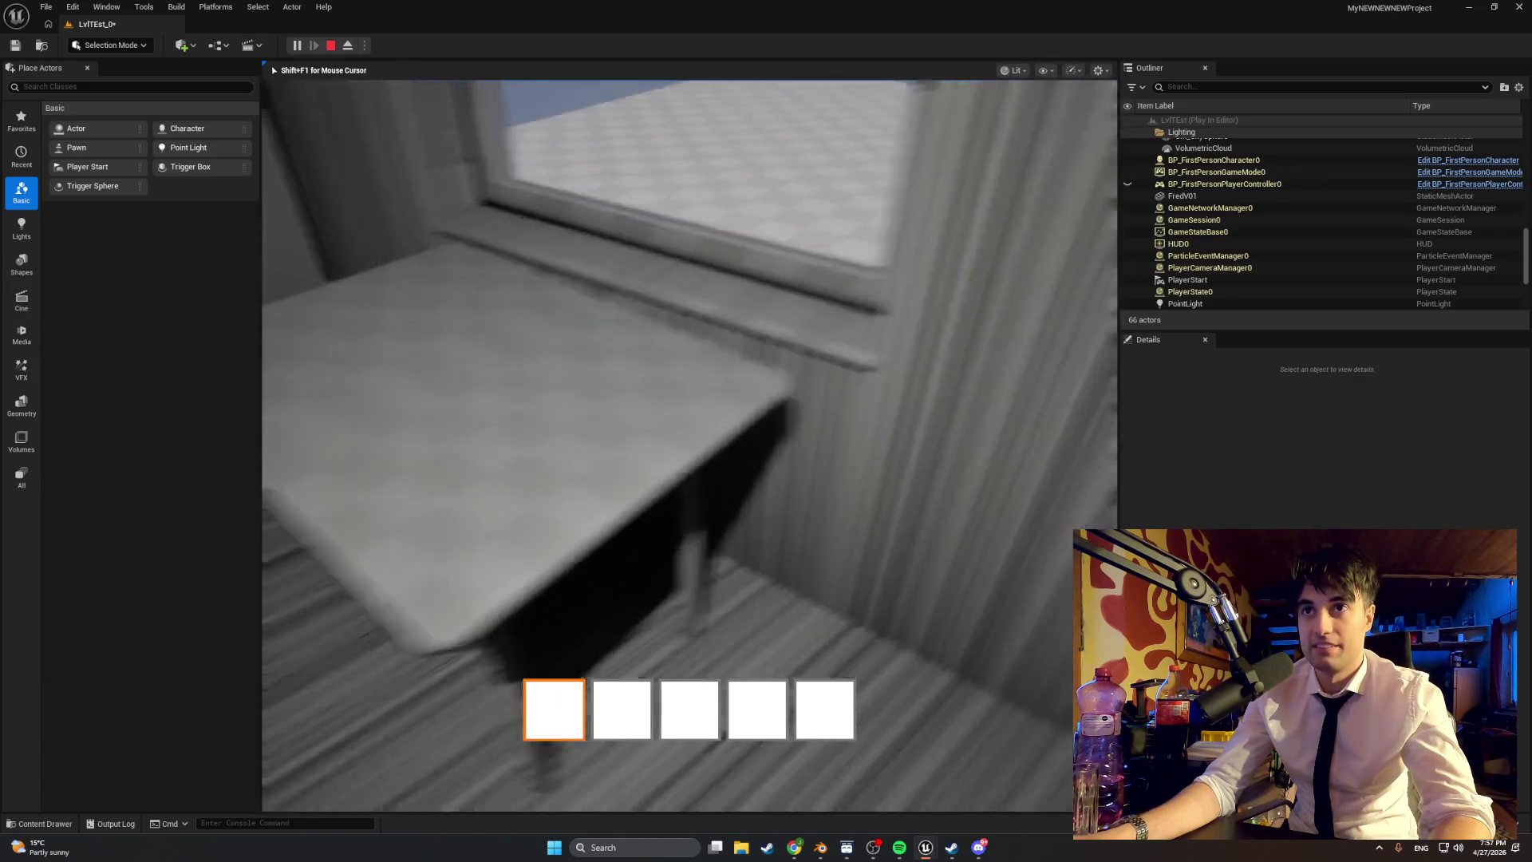
key("Escape")
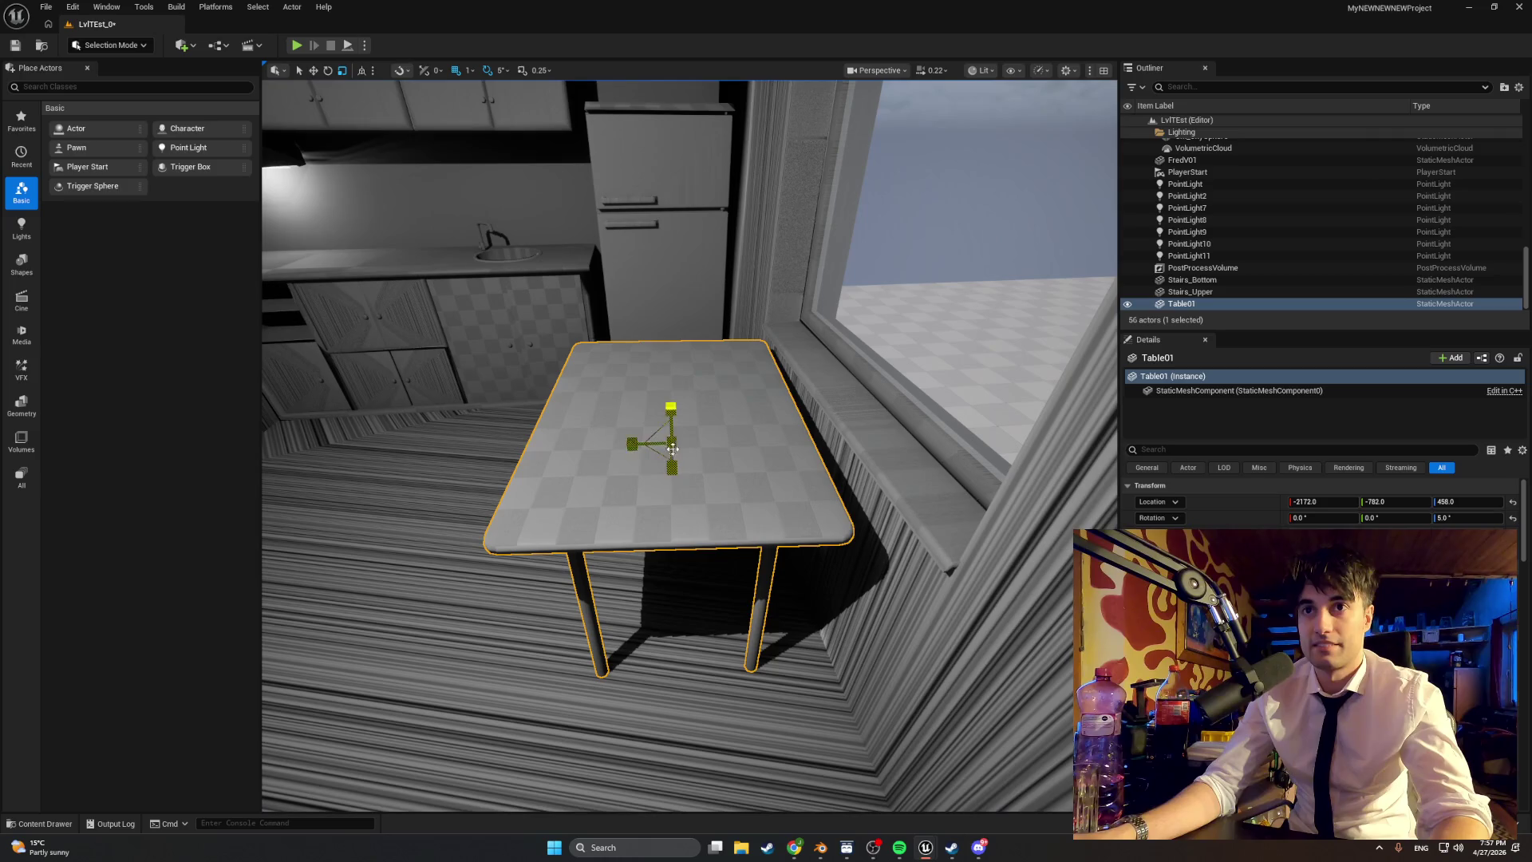
Step: Set rotation snapping to 10° and view the table from a lower side angle
left_click(501, 71)
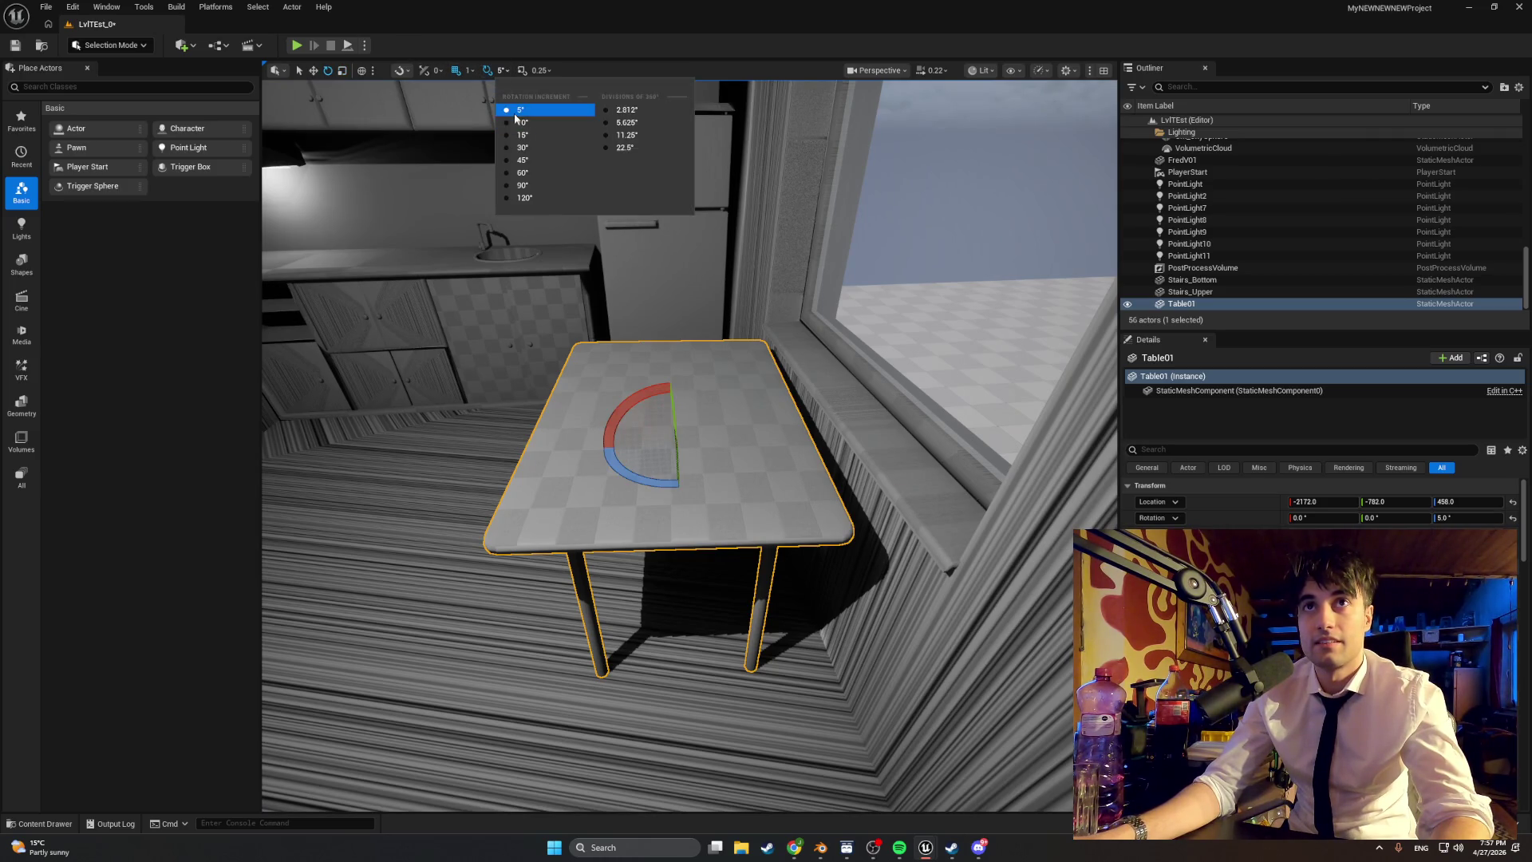
left_click(520, 122)
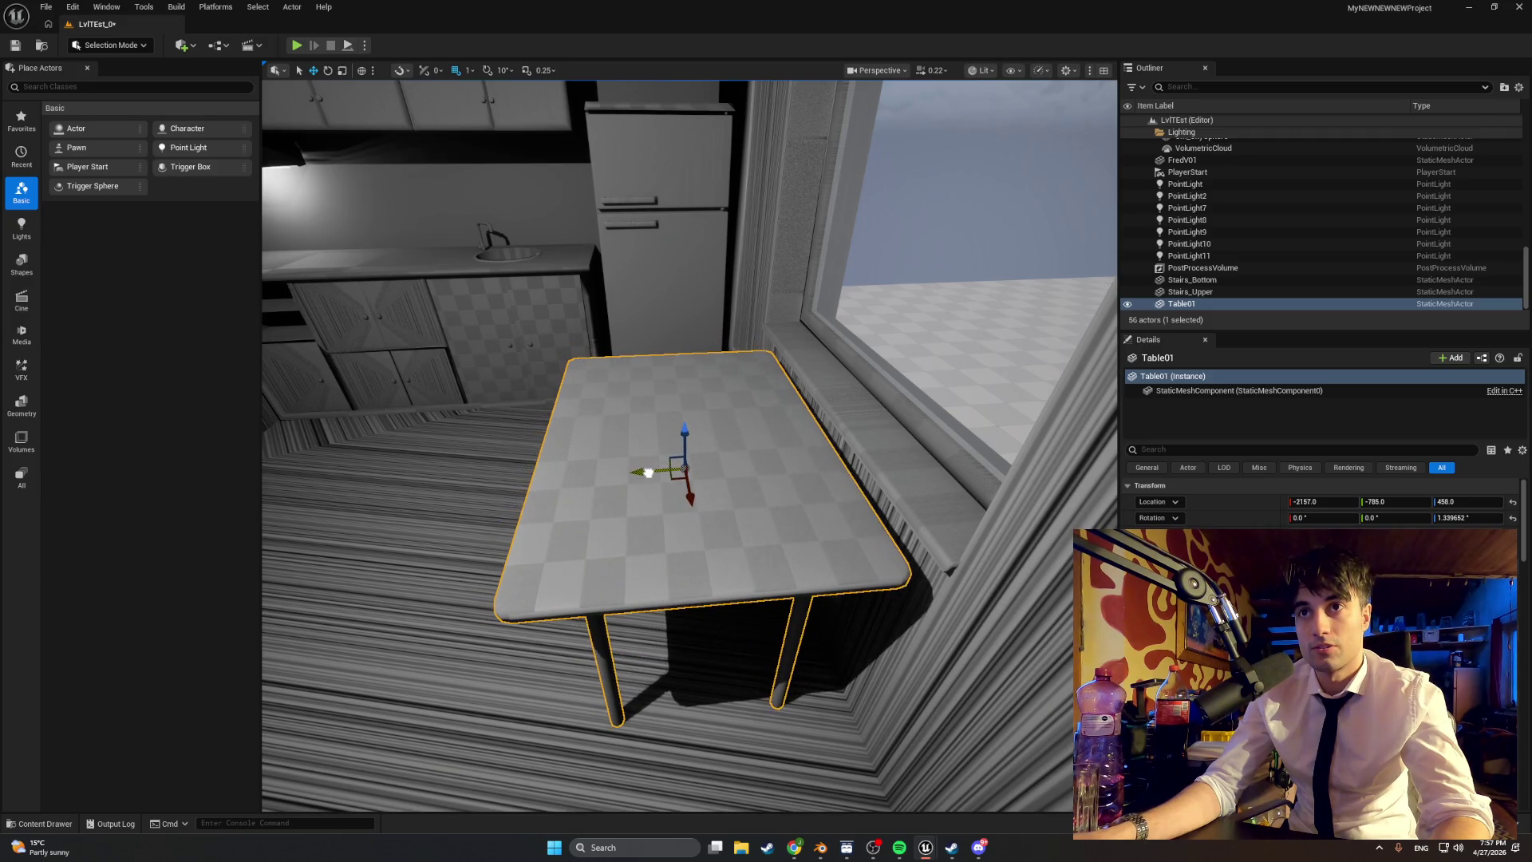
mouse_move(649, 473)
right_mouse_down()
mouse_move(519, 319)
mouse_move(333, 47)
right_mouse_up()
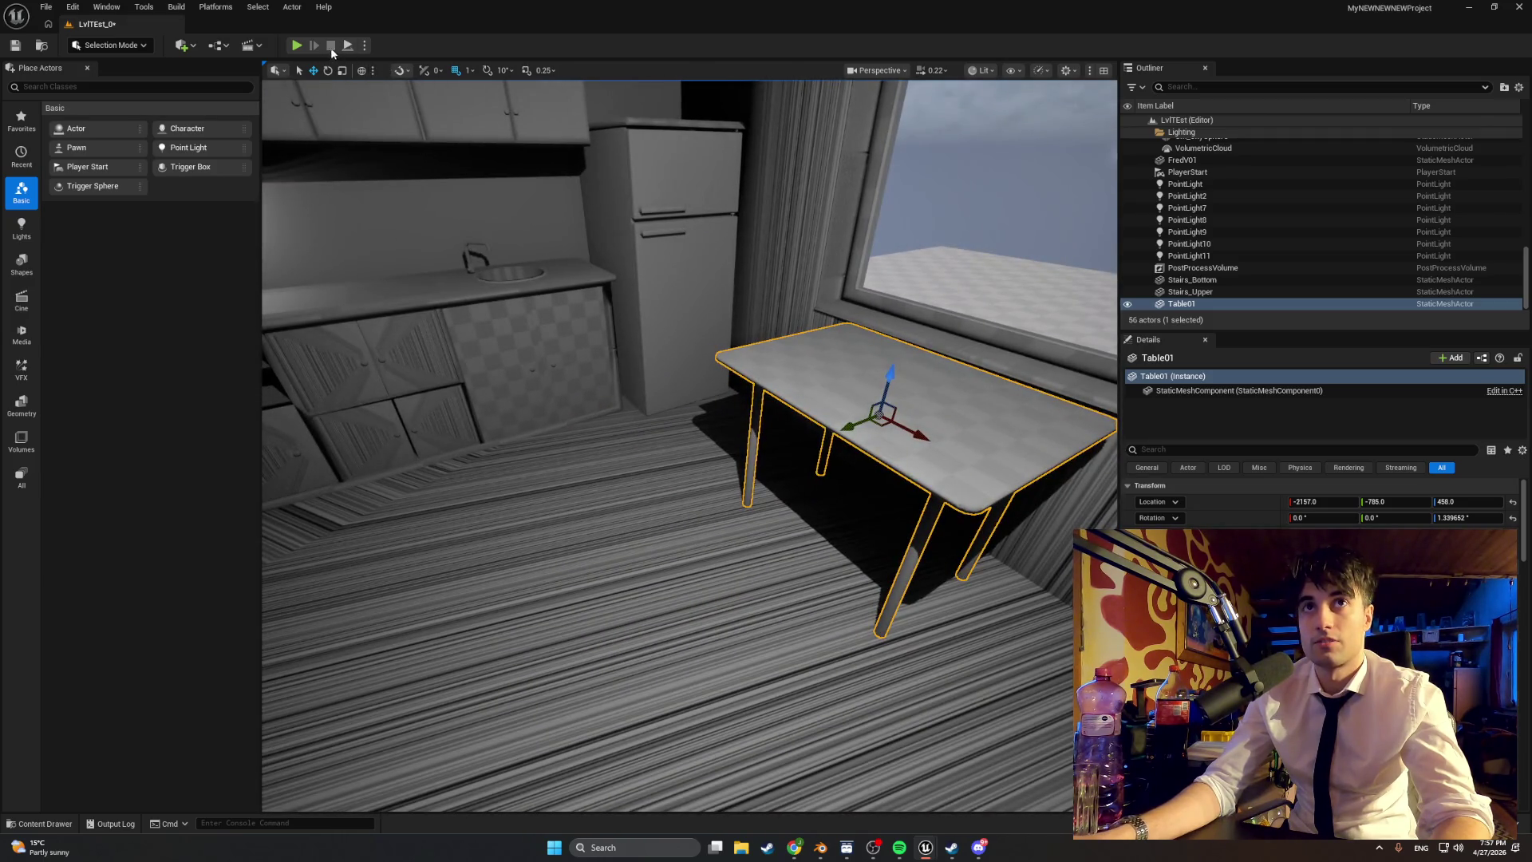
Step: Play again to walk around the table facing the window, then show the Content Browser
left_click(297, 47)
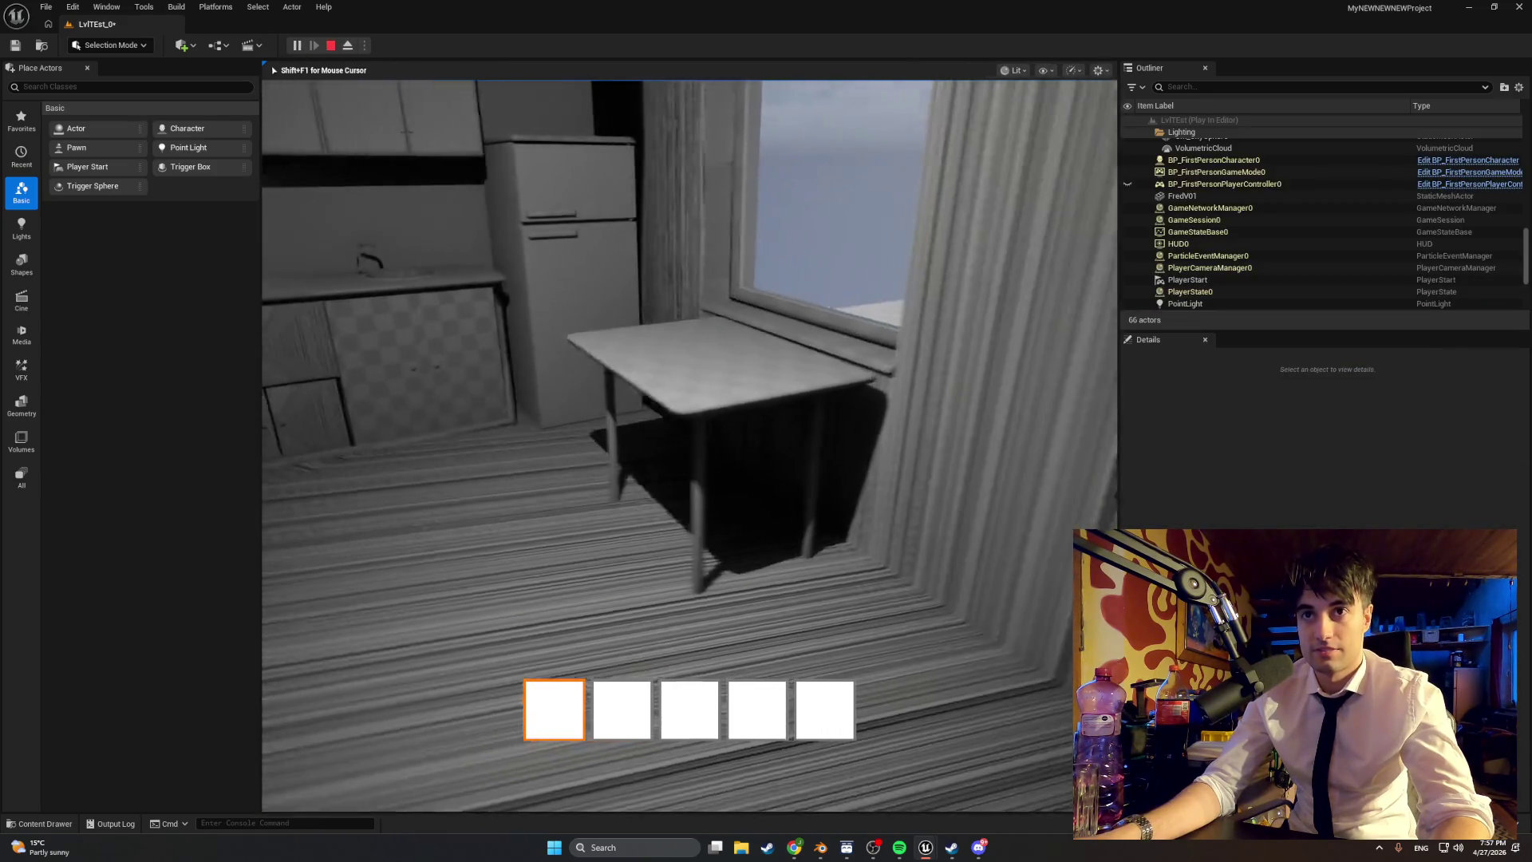
key("w")
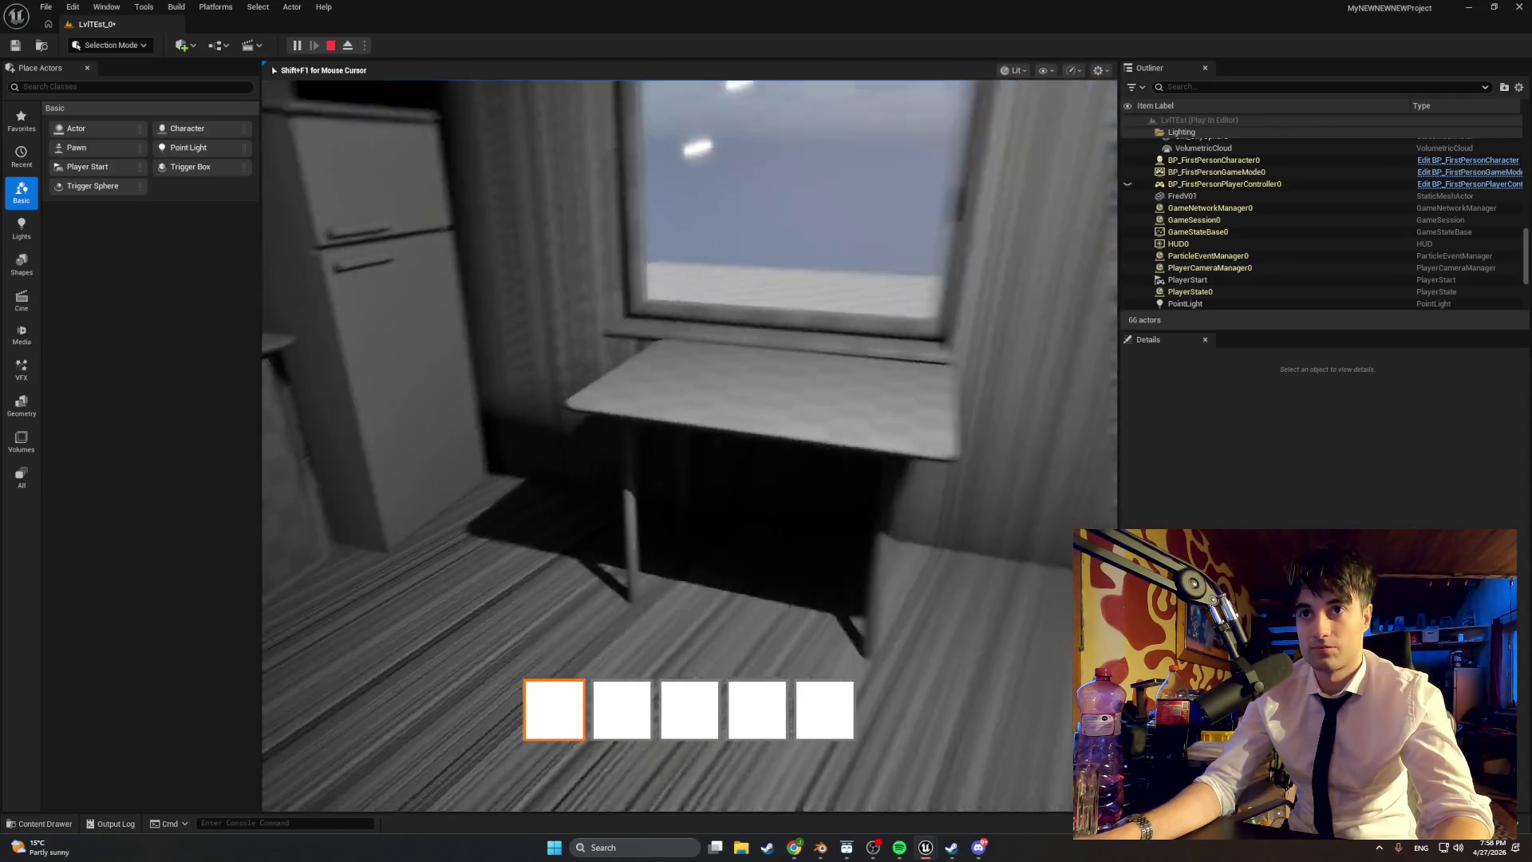
key("w")
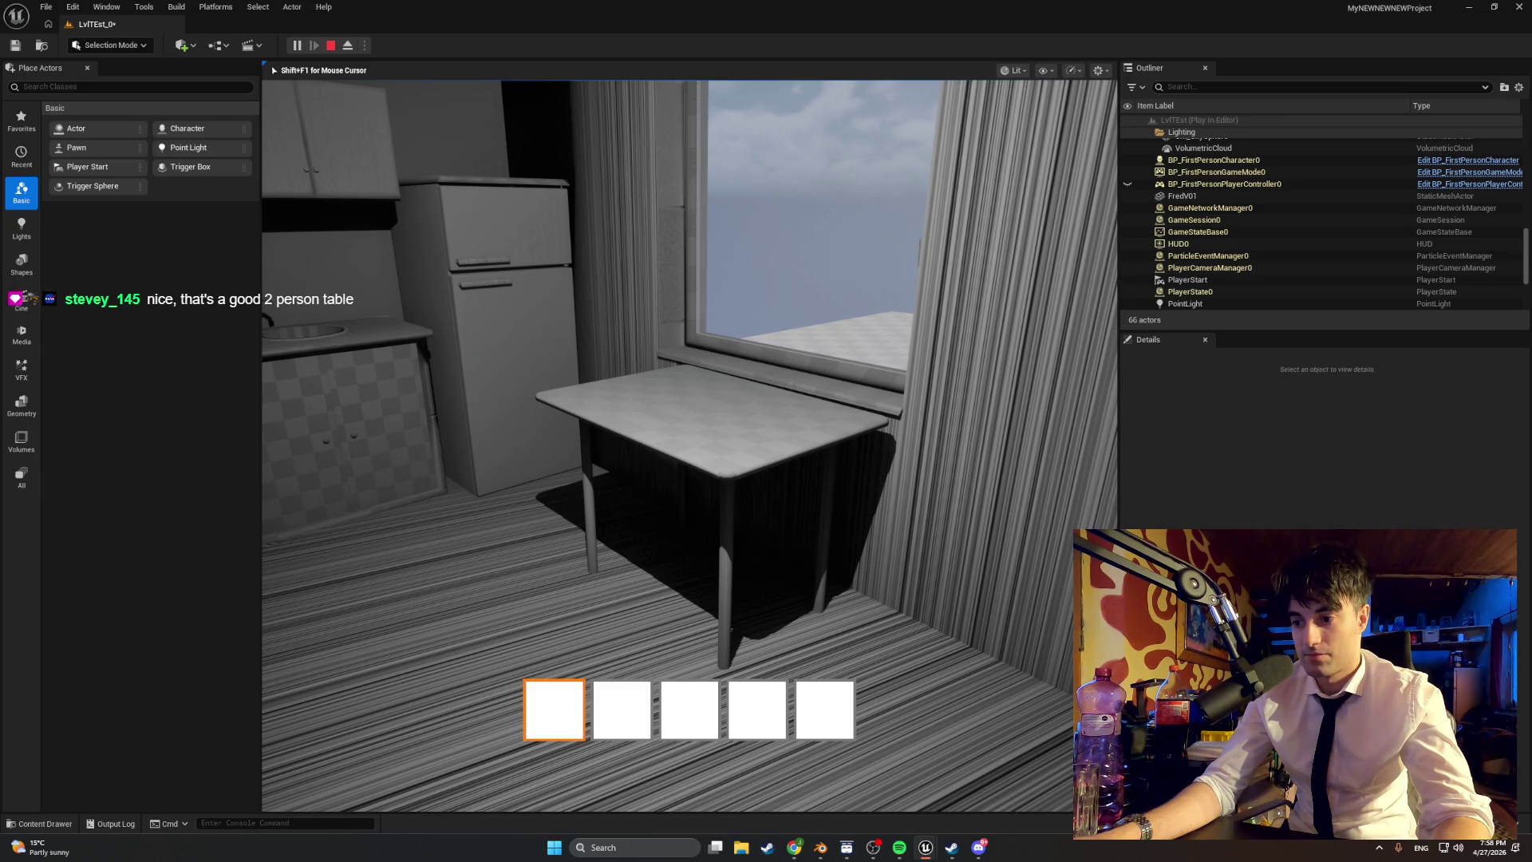
key("d")
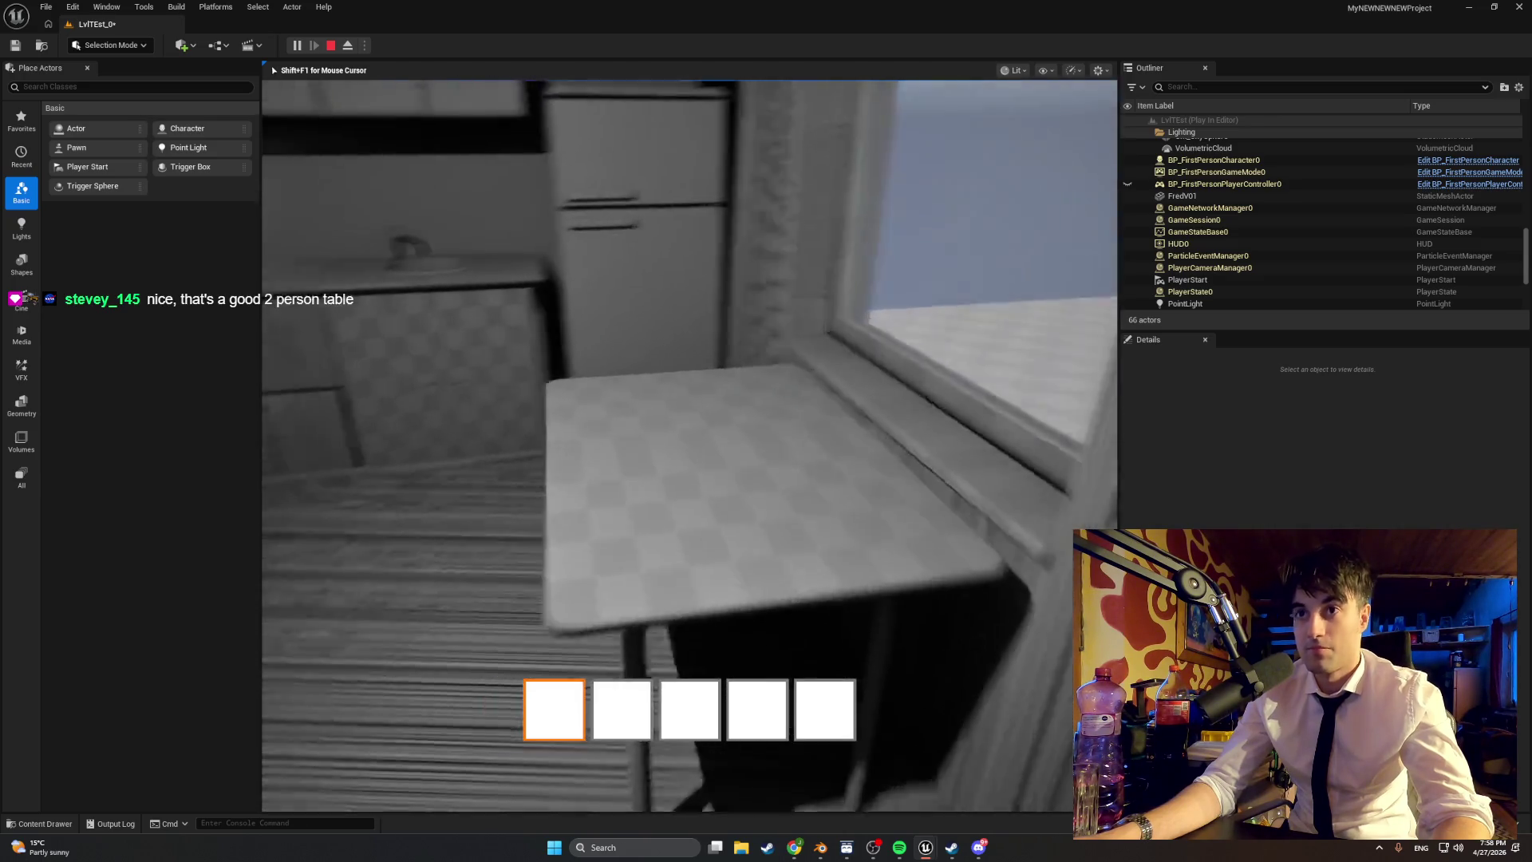
key("w")
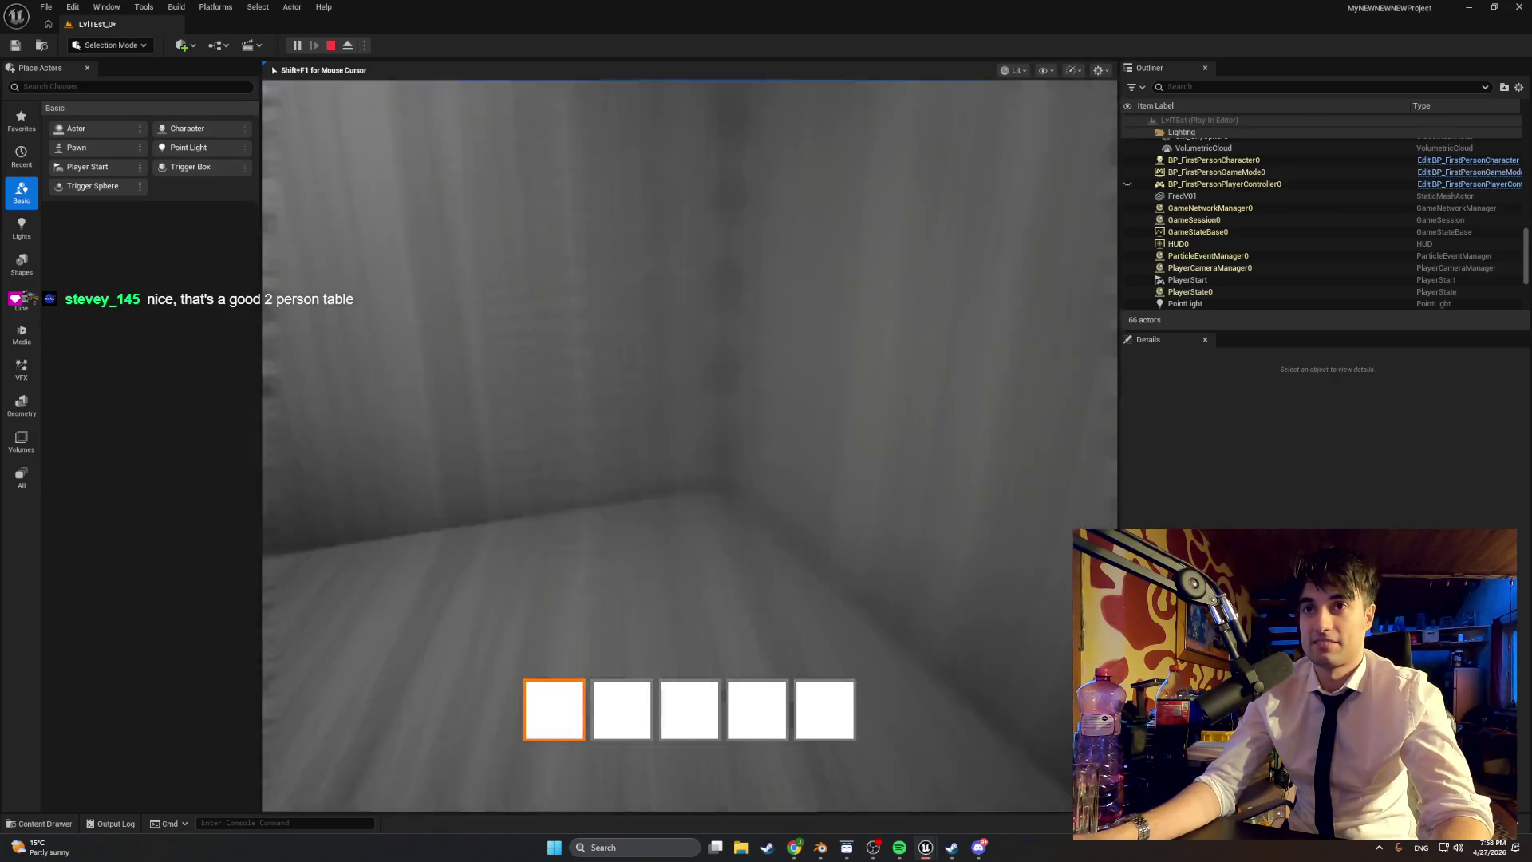
key("Escape")
key("ctrl+space")
Step: Set Table01's collision complexity to Use Complex Collision As Simple, then start a play session
double_click(809, 598)
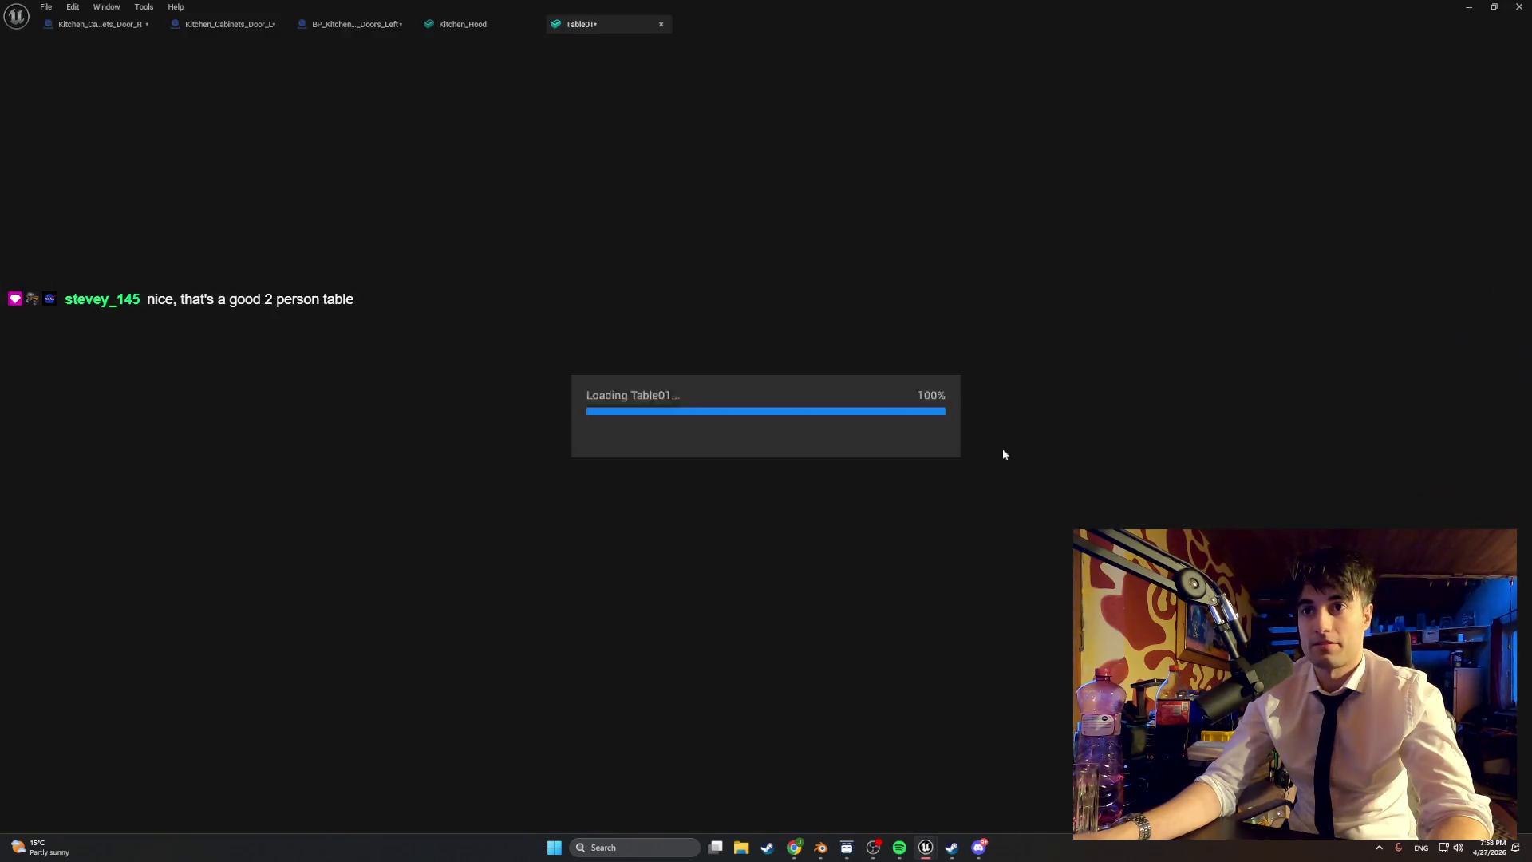
scroll(1276, 336, "down", 15)
left_click(1329, 202)
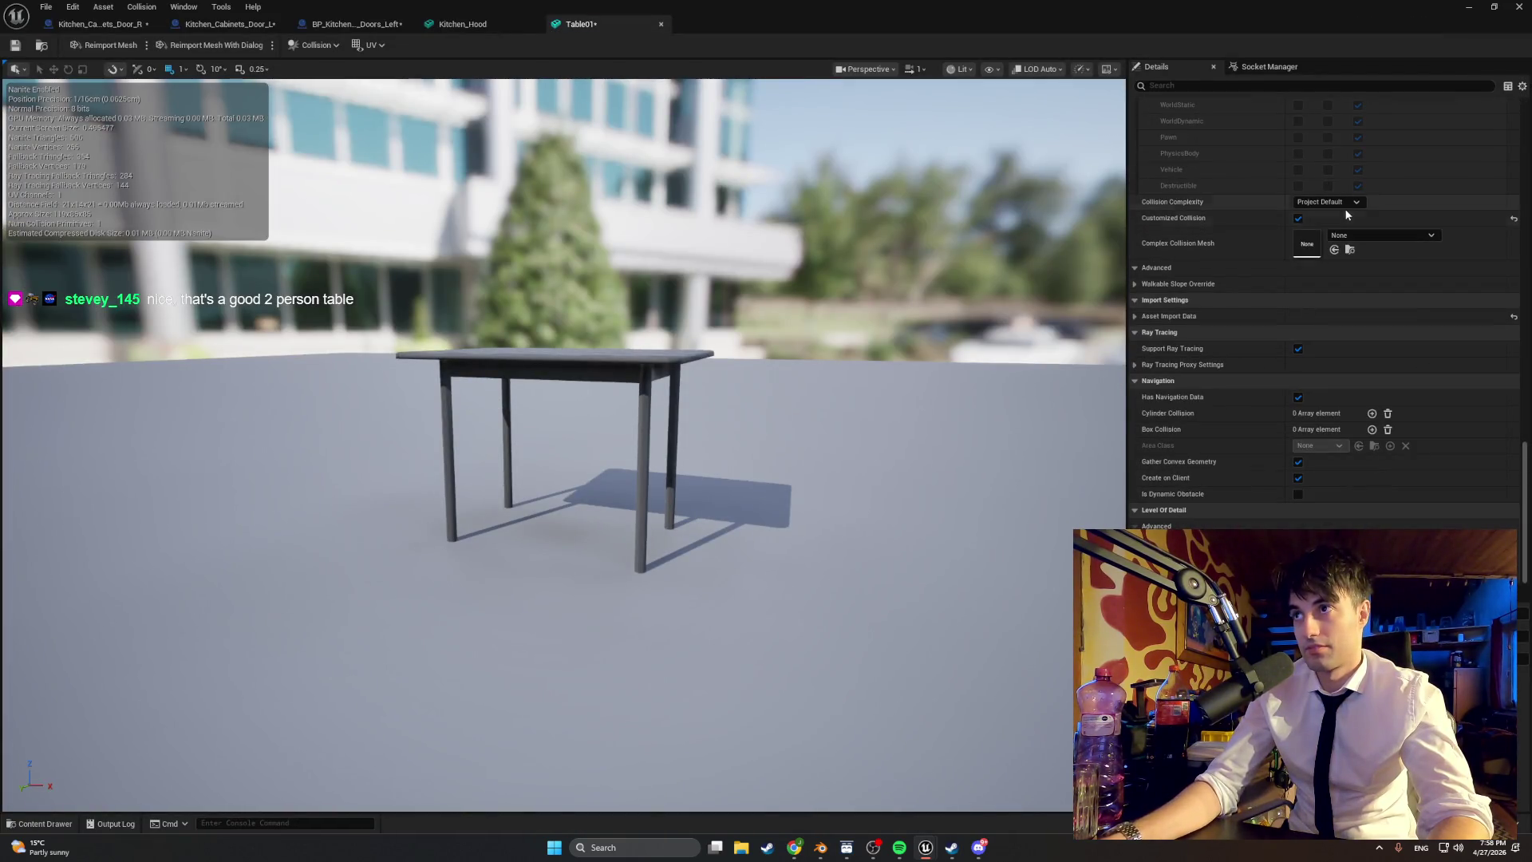
left_click(1348, 237)
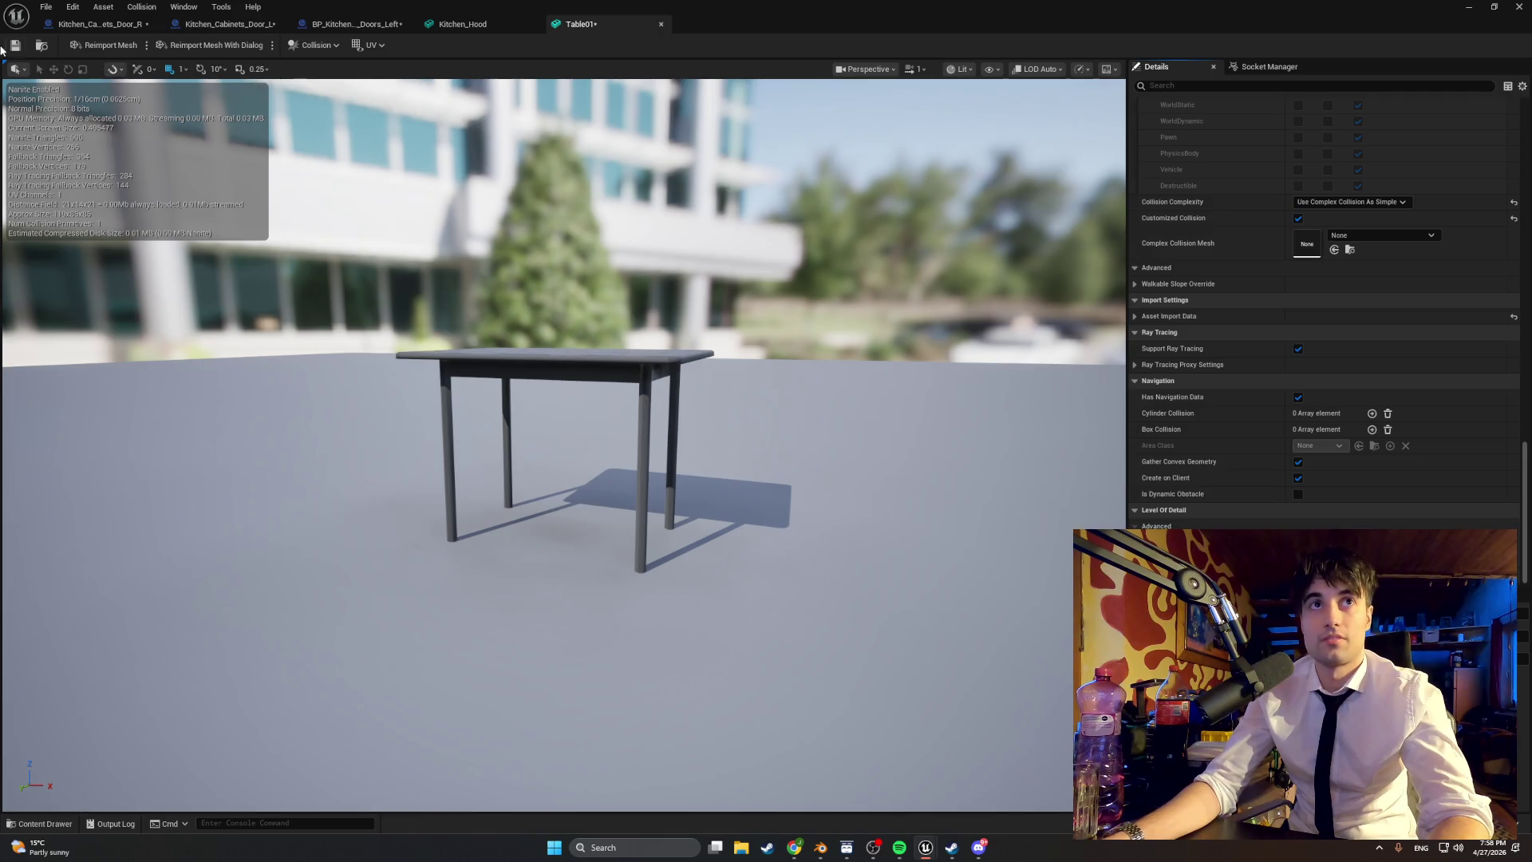
left_click(1466, 7)
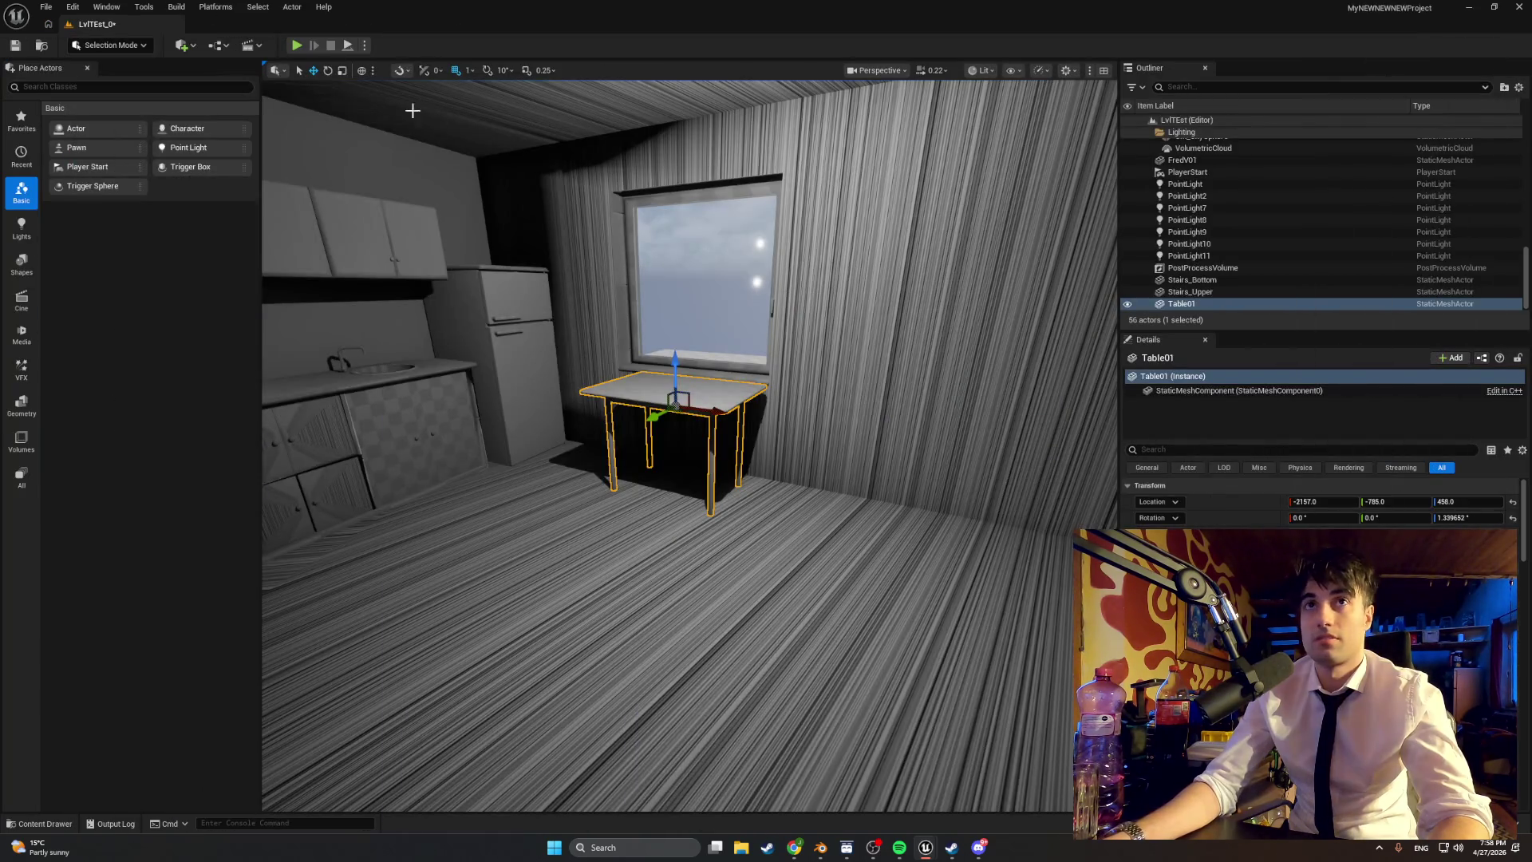
left_click(297, 45)
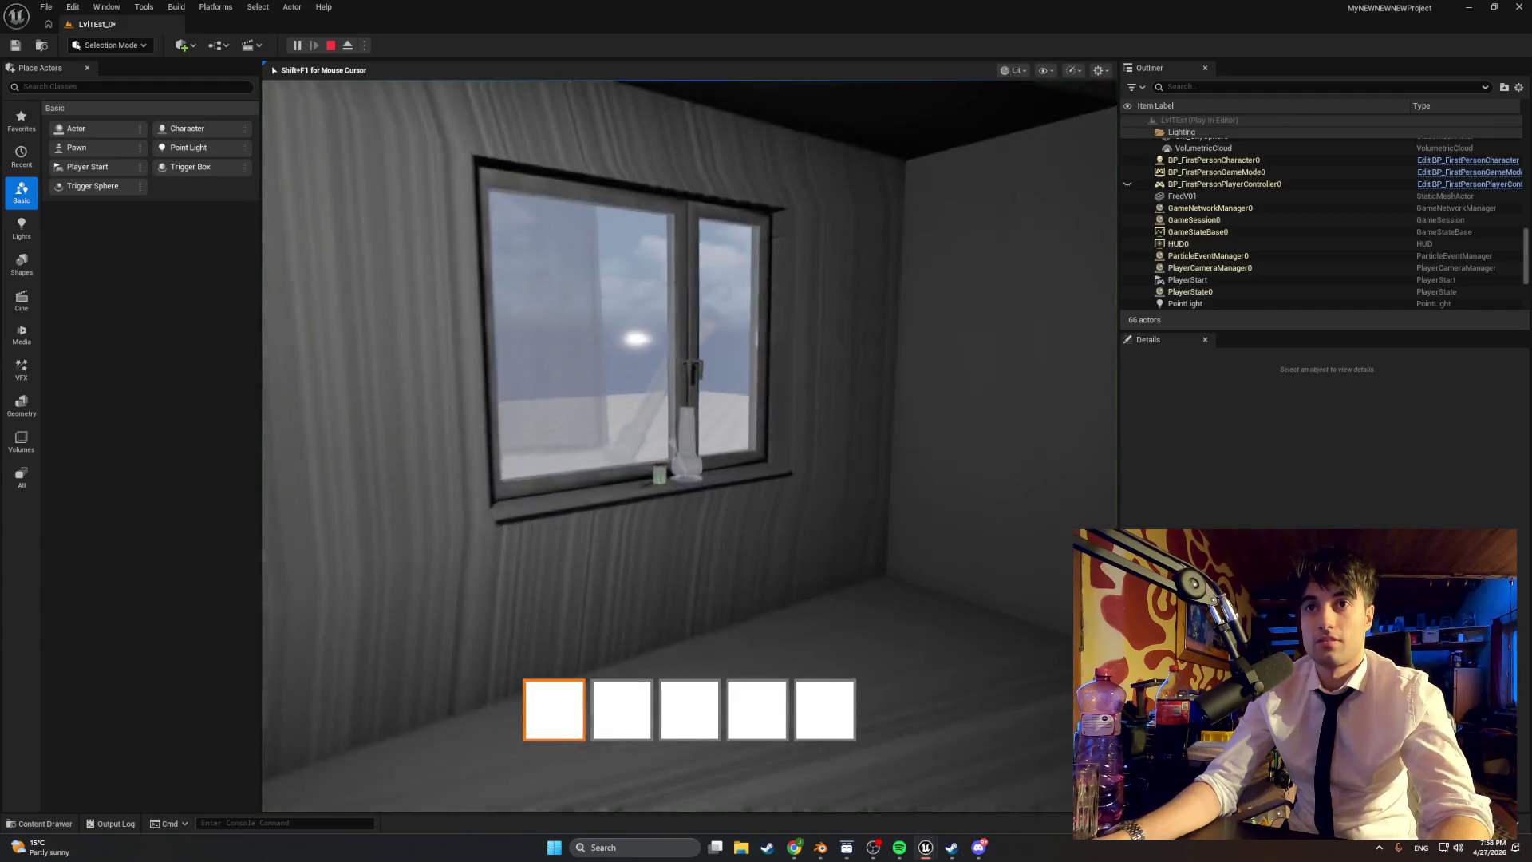
Step: Walk around Table01, the window and the glass bong, then interact to open the cabinets
key("w")
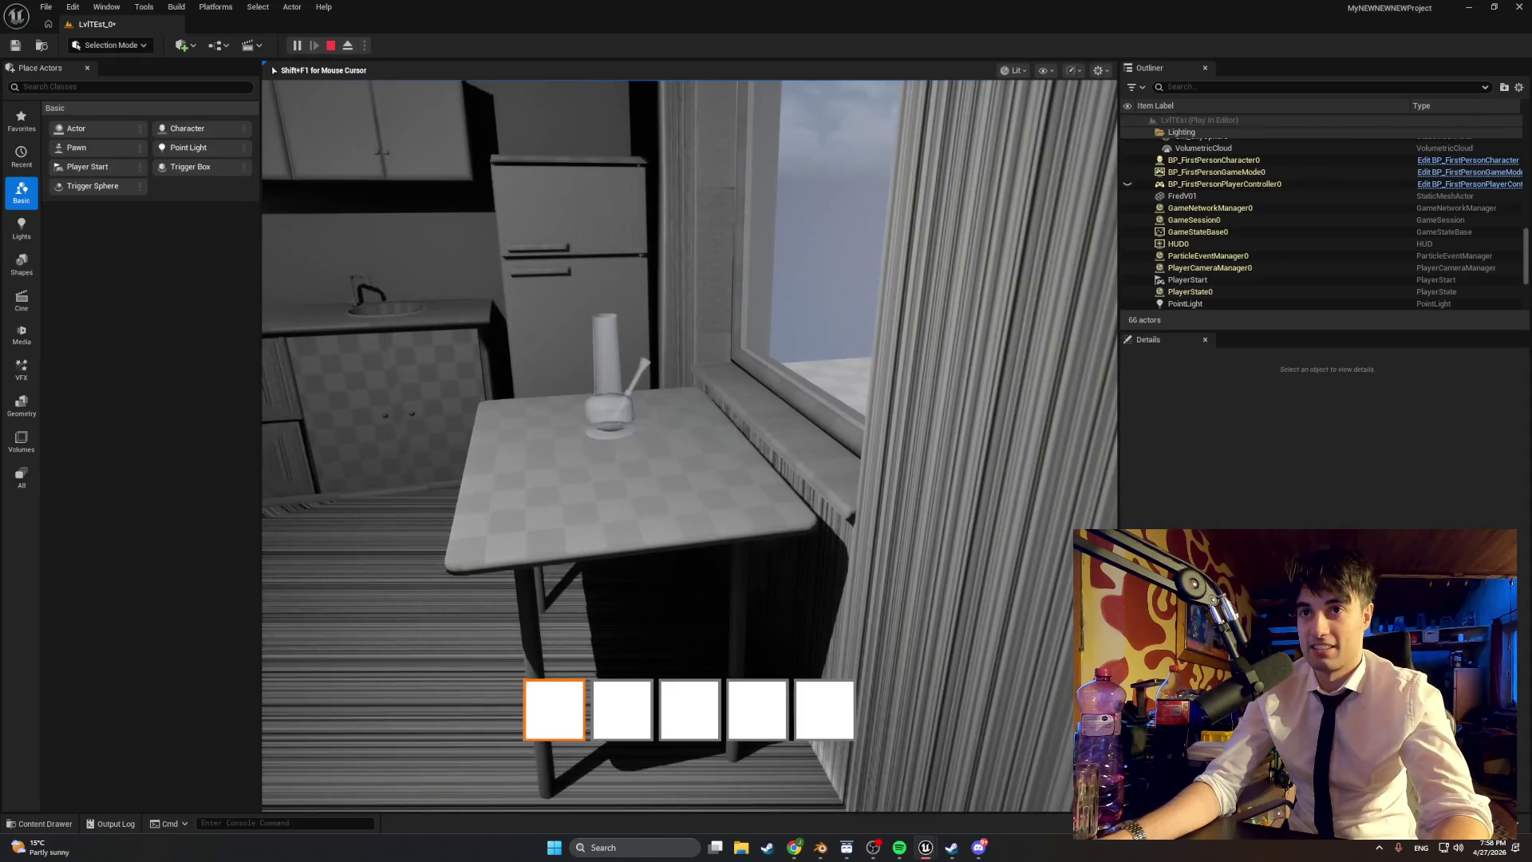
key("w")
key("s")
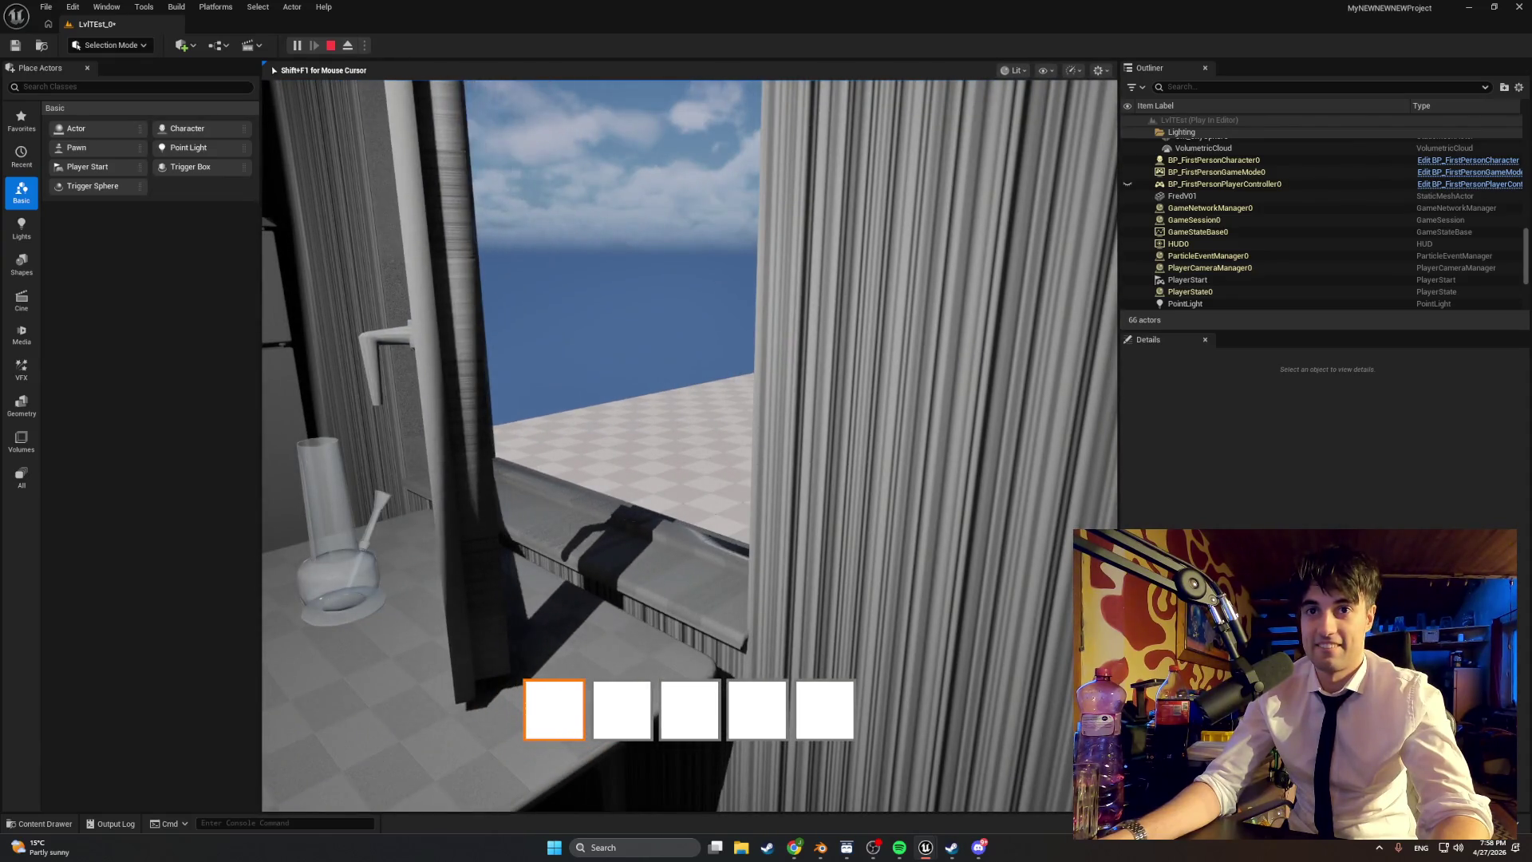
key("w")
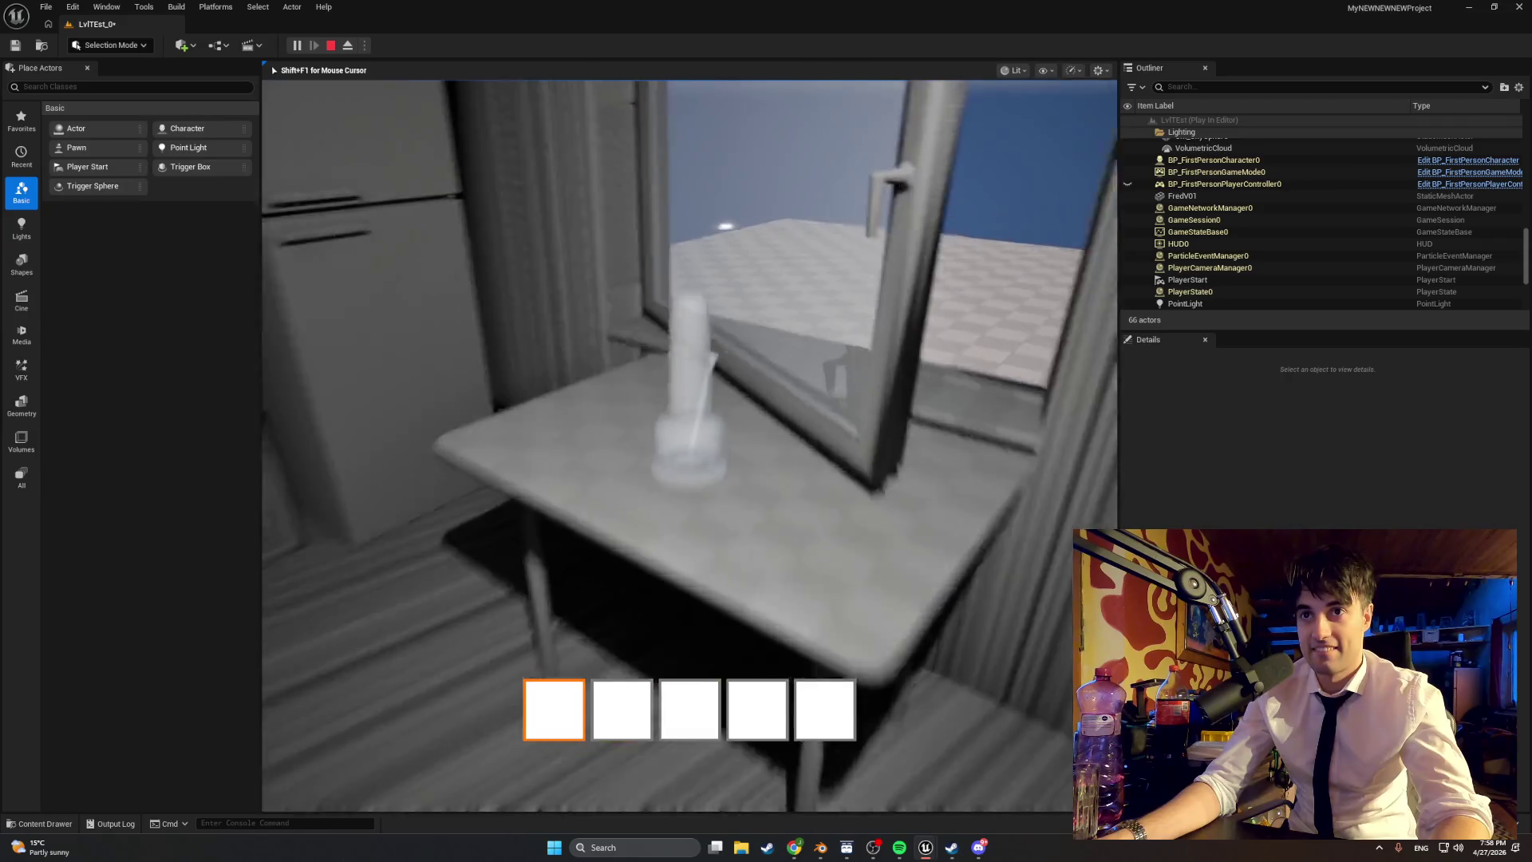
key("a")
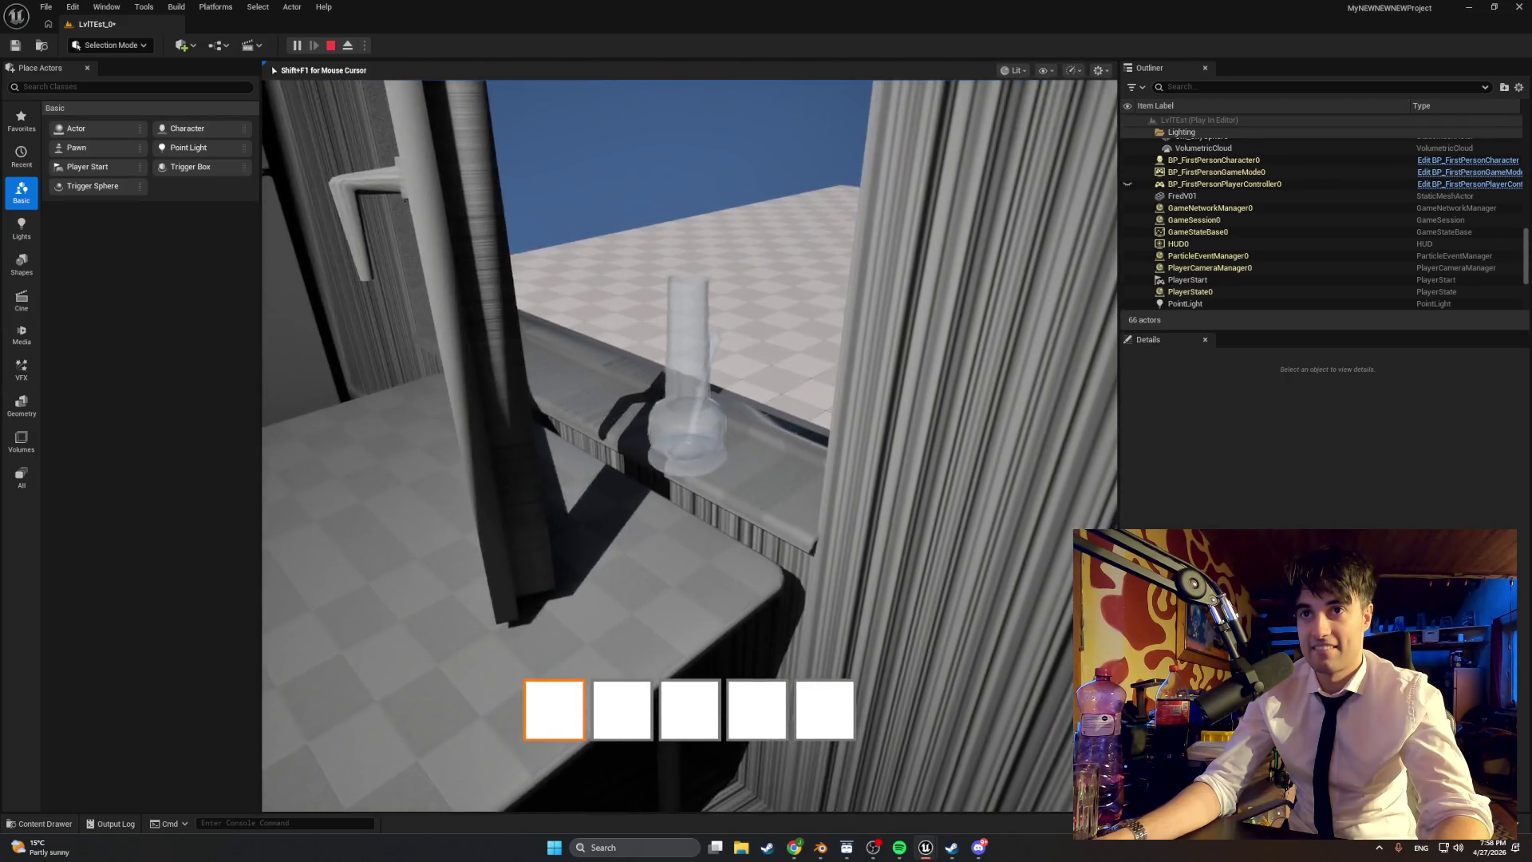
key("s")
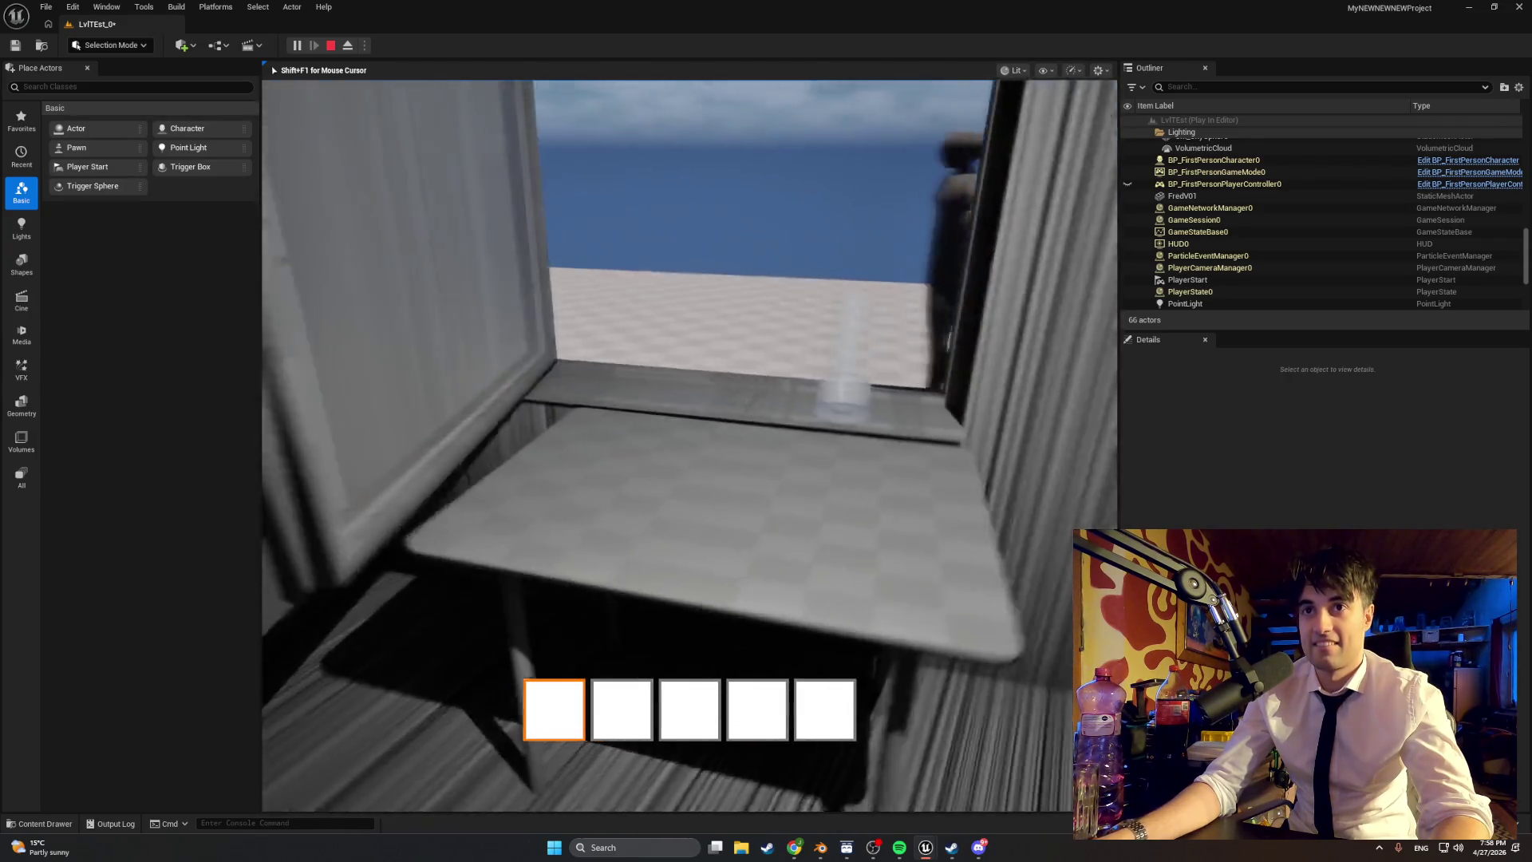
key("a")
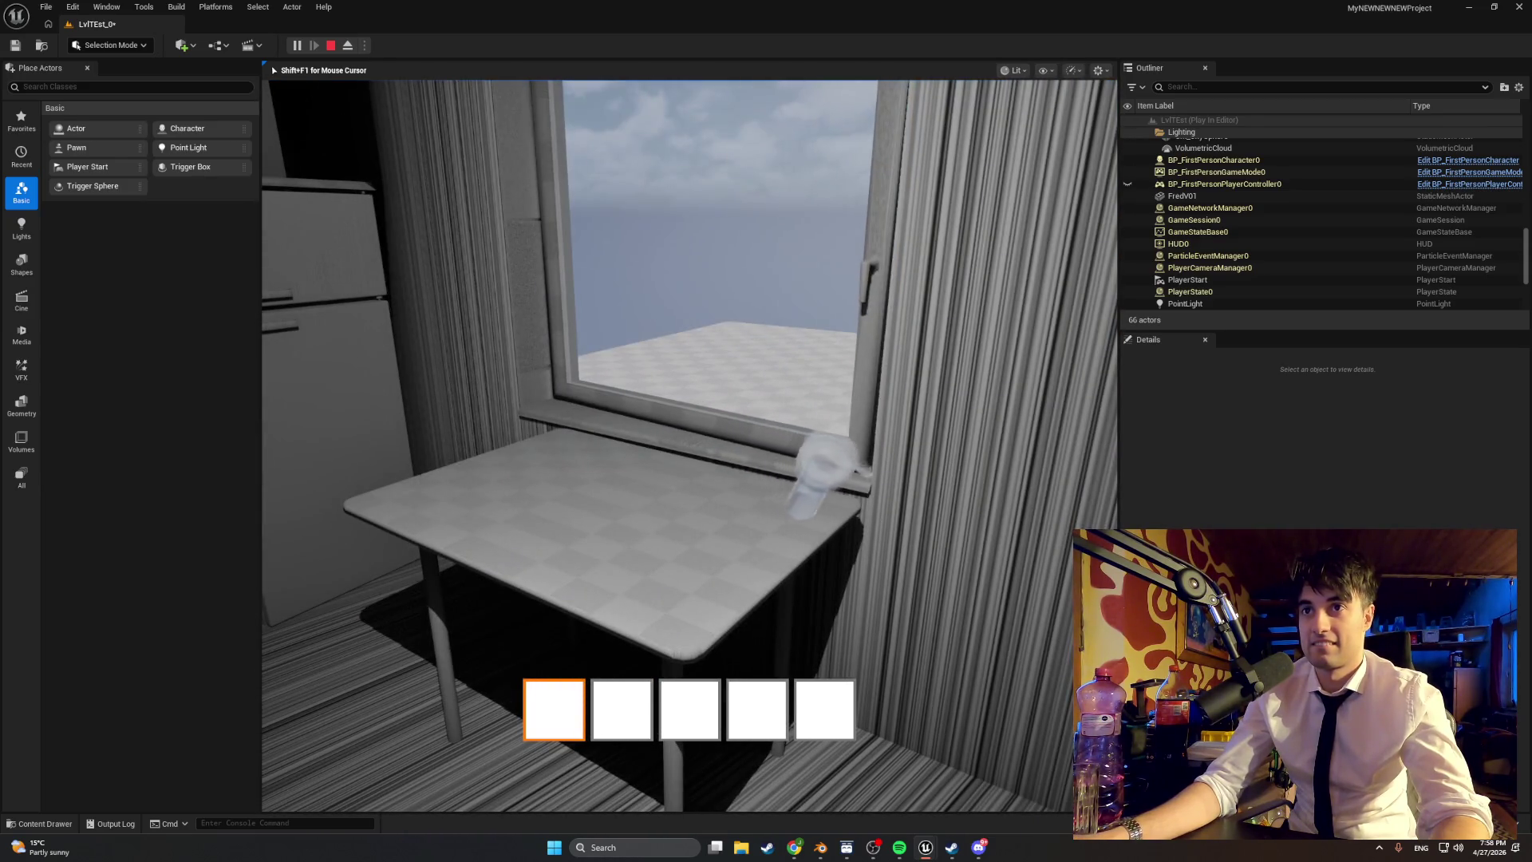
key("e")
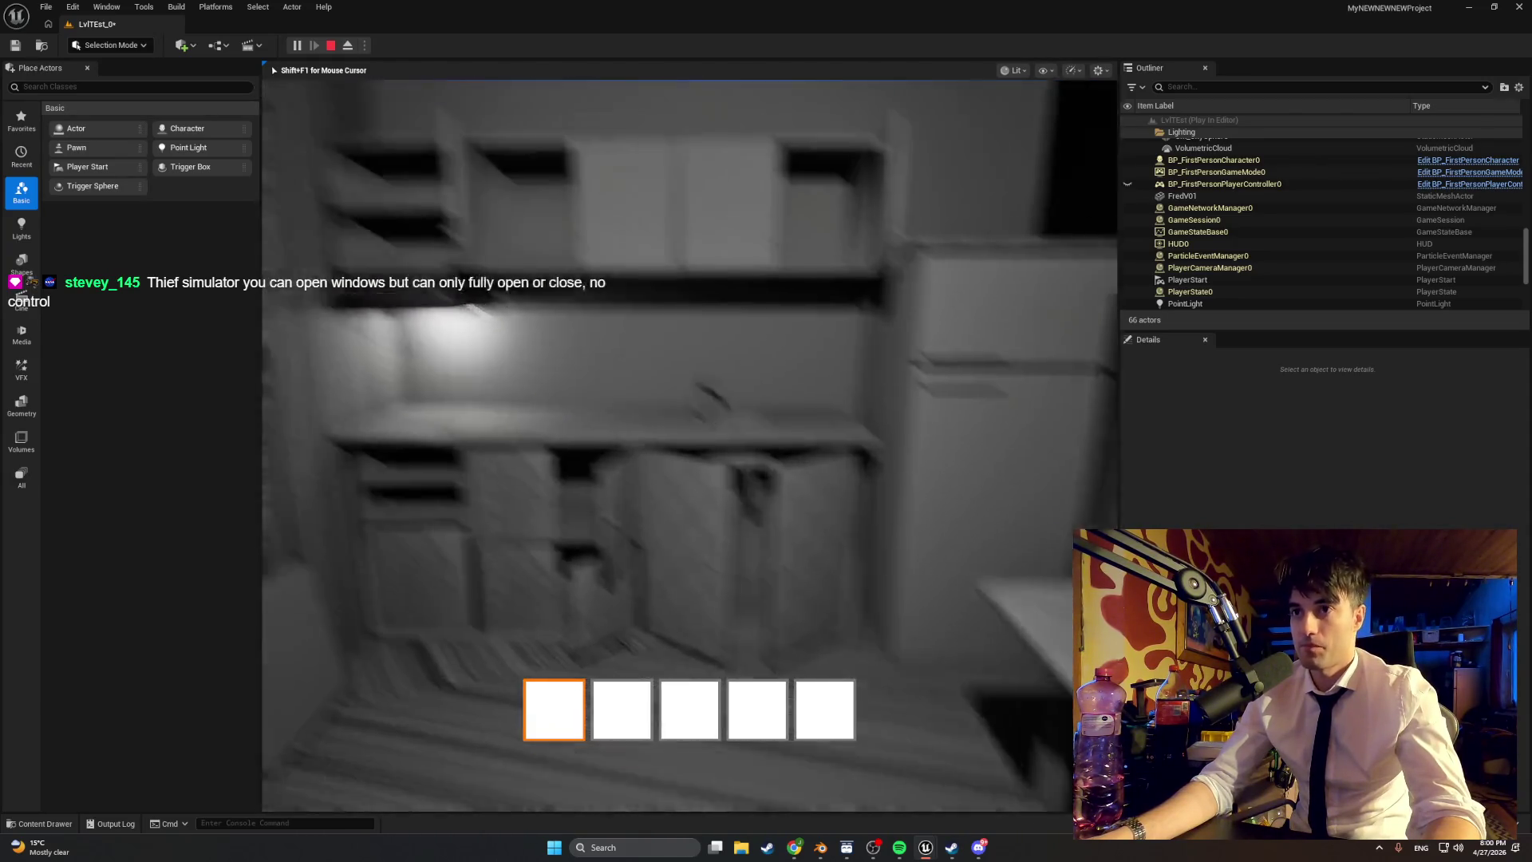
Step: Walk toward the kitchen cabinets, end the play session, and show the Starting_Apartment content
key("w")
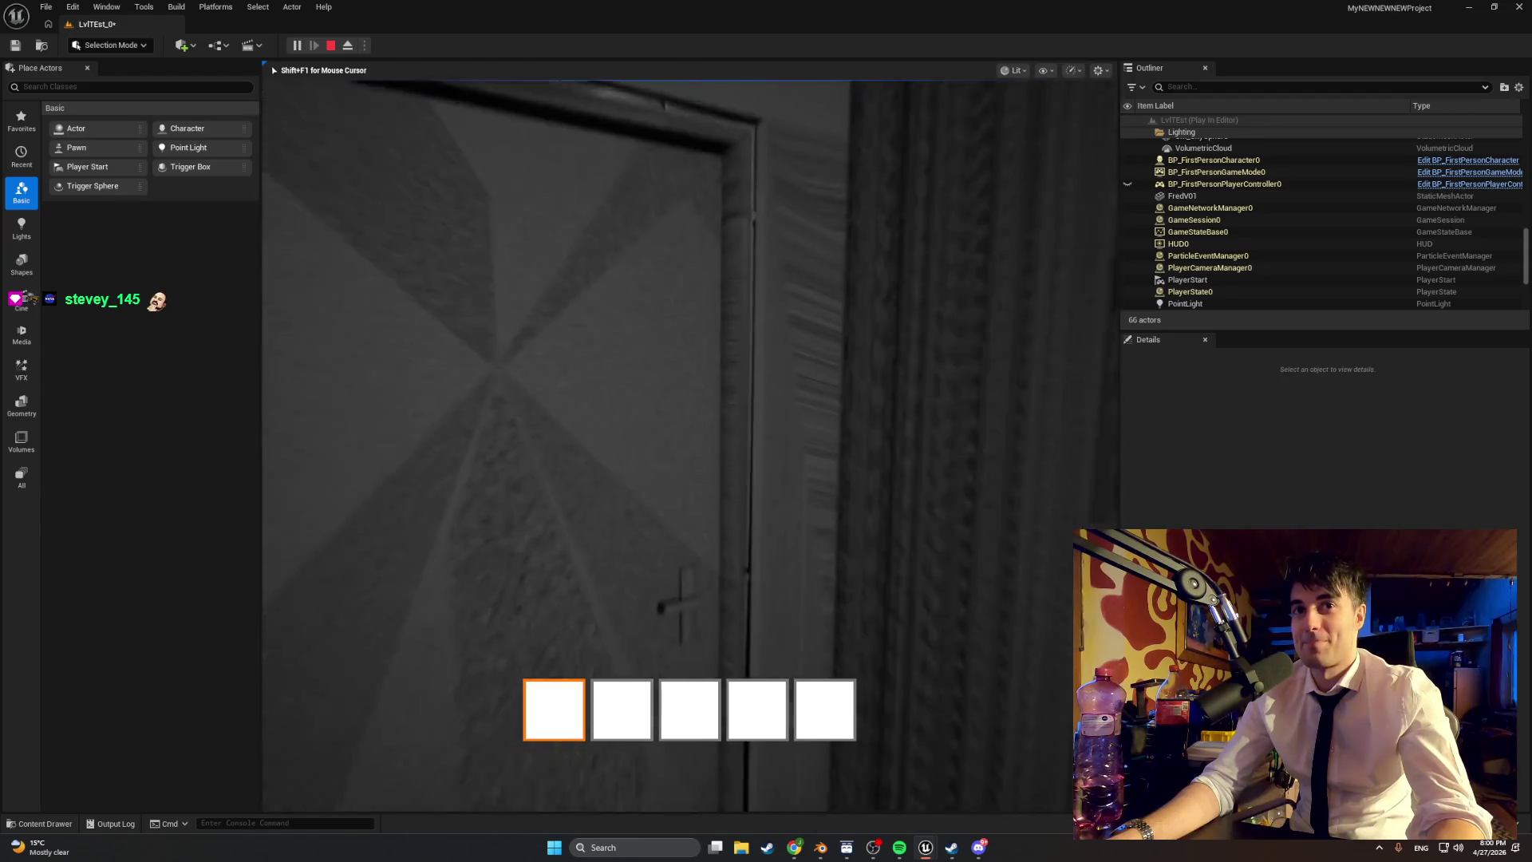
key("Escape")
key("ctrl+space")
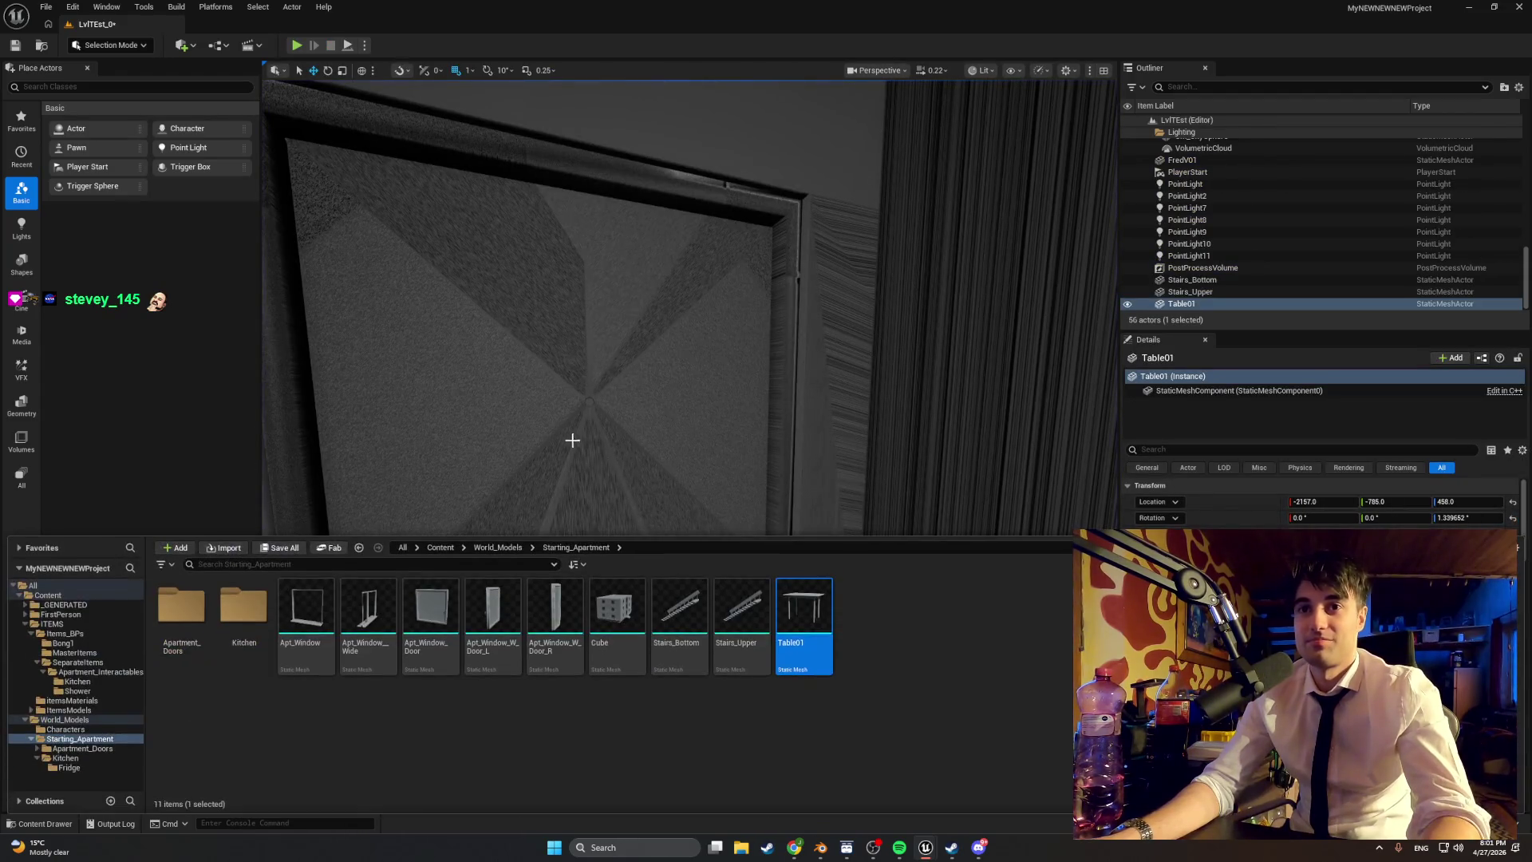
Step: Locate the apartment door's BP_Apt_Door blueprint in the content browser and open it
right_click(564, 397)
left_click(626, 64)
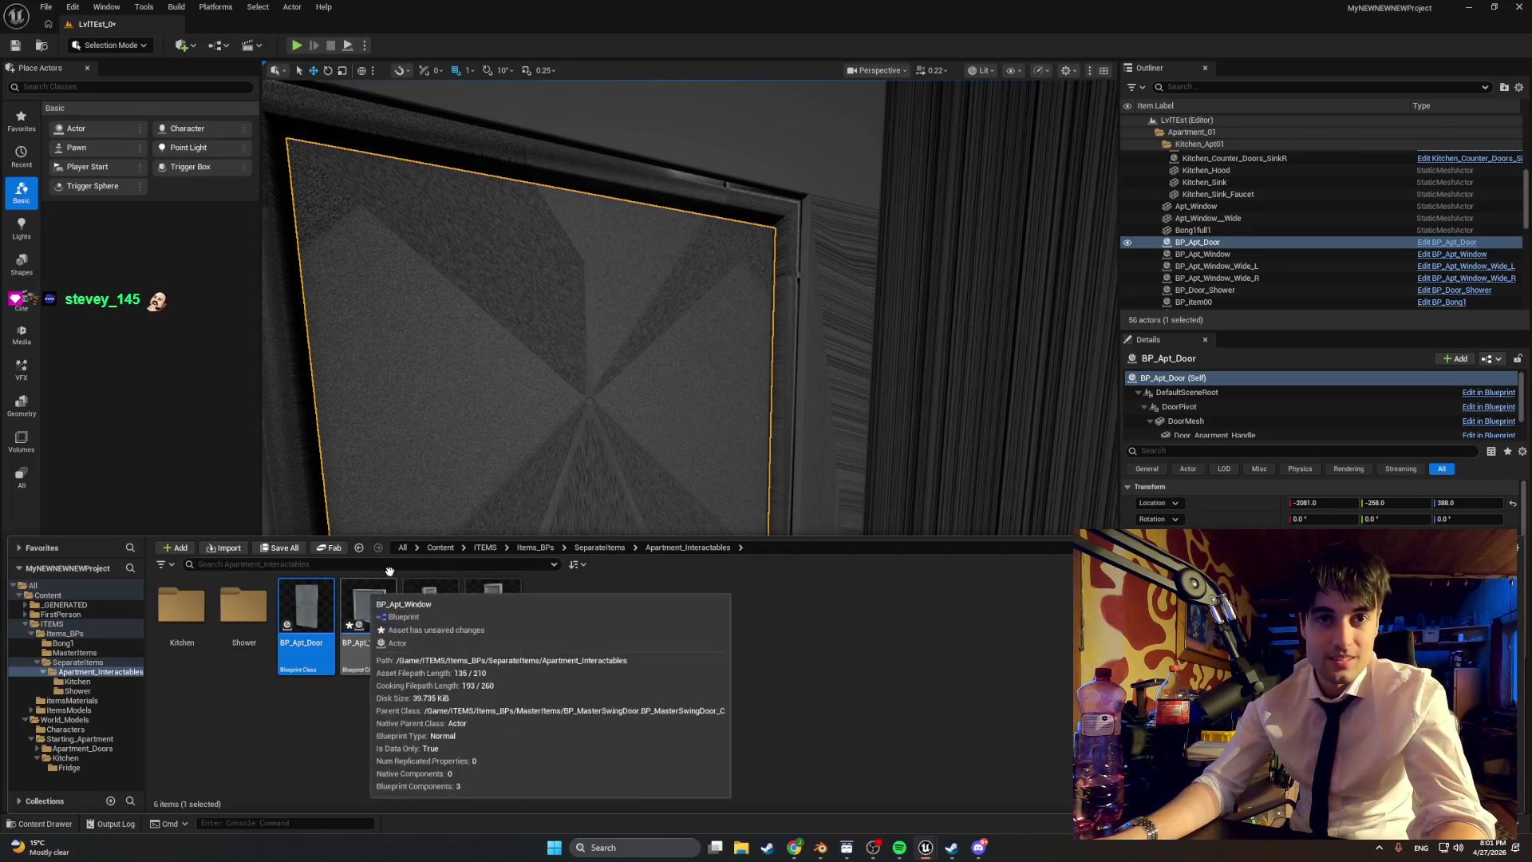
left_click(589, 407)
key("ctrl+space")
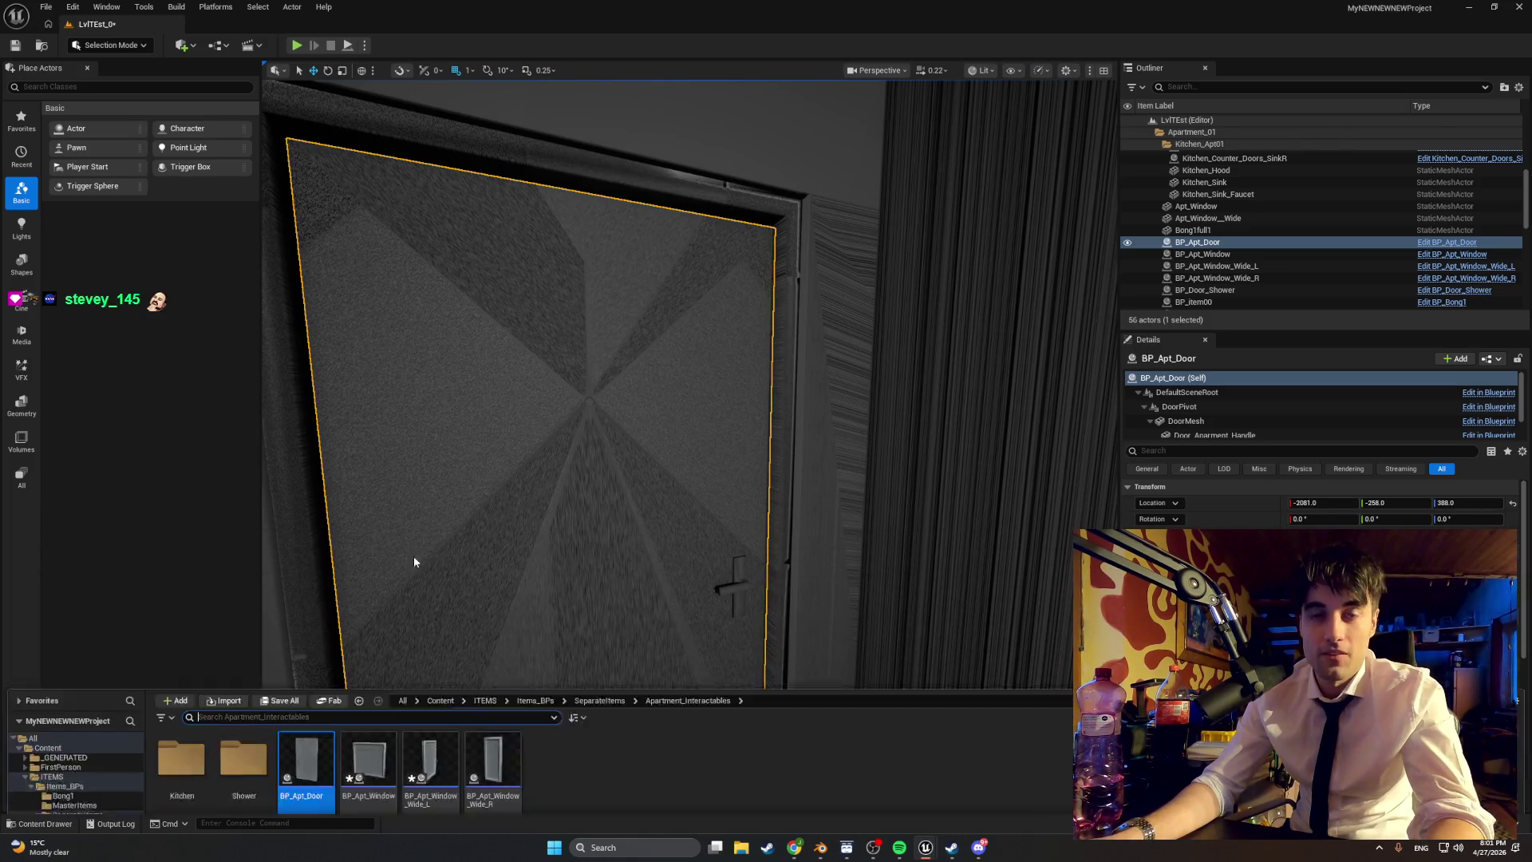
double_click(303, 594)
Step: Give Door_Apartment_Peephole the BongGlassMatterial material and save BP_Apt_Door
left_click(120, 191)
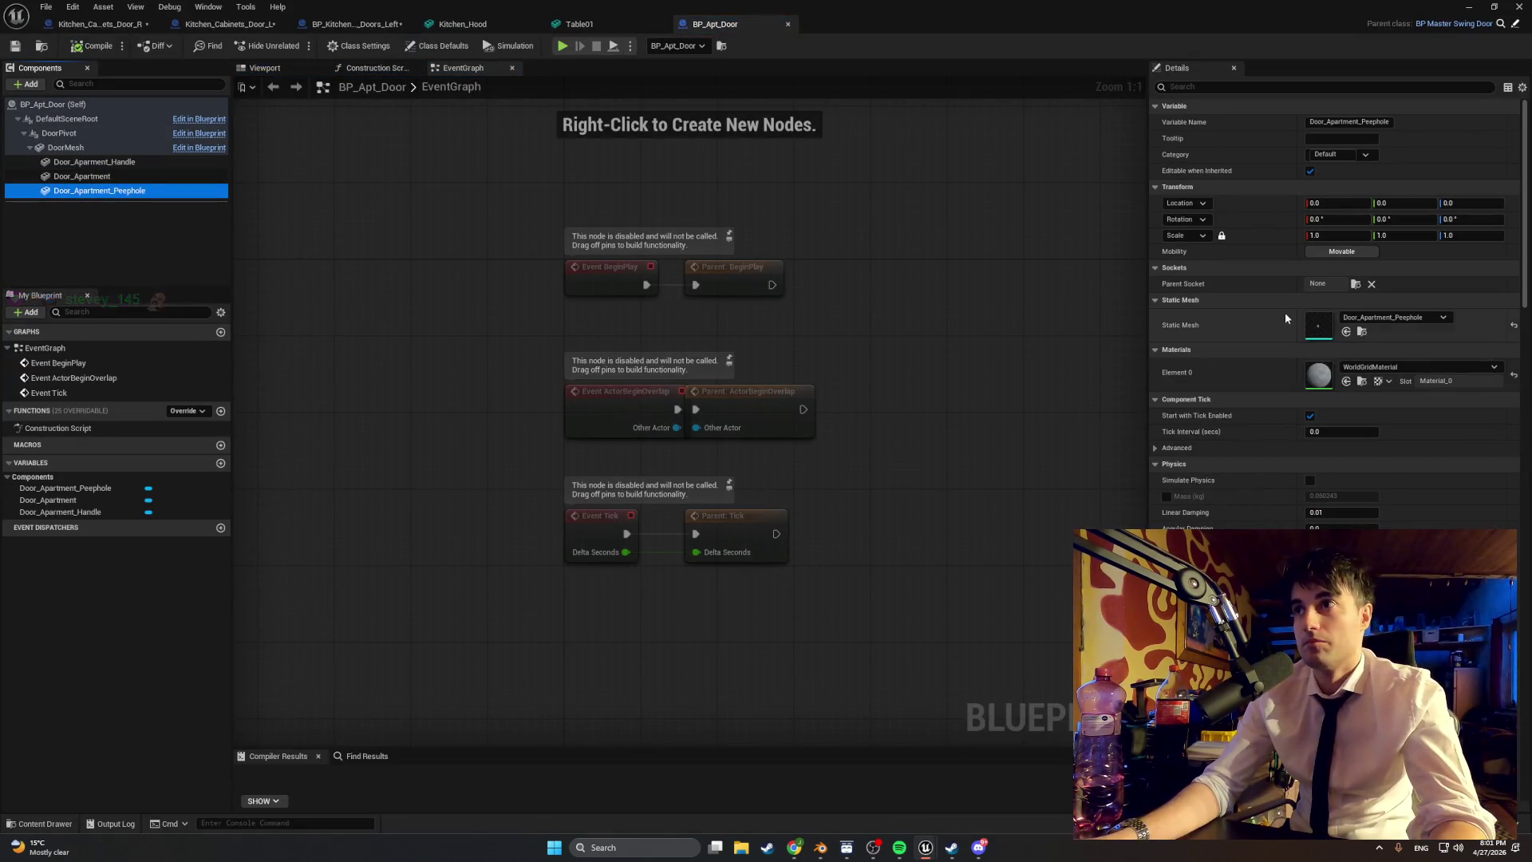
left_click(1392, 367)
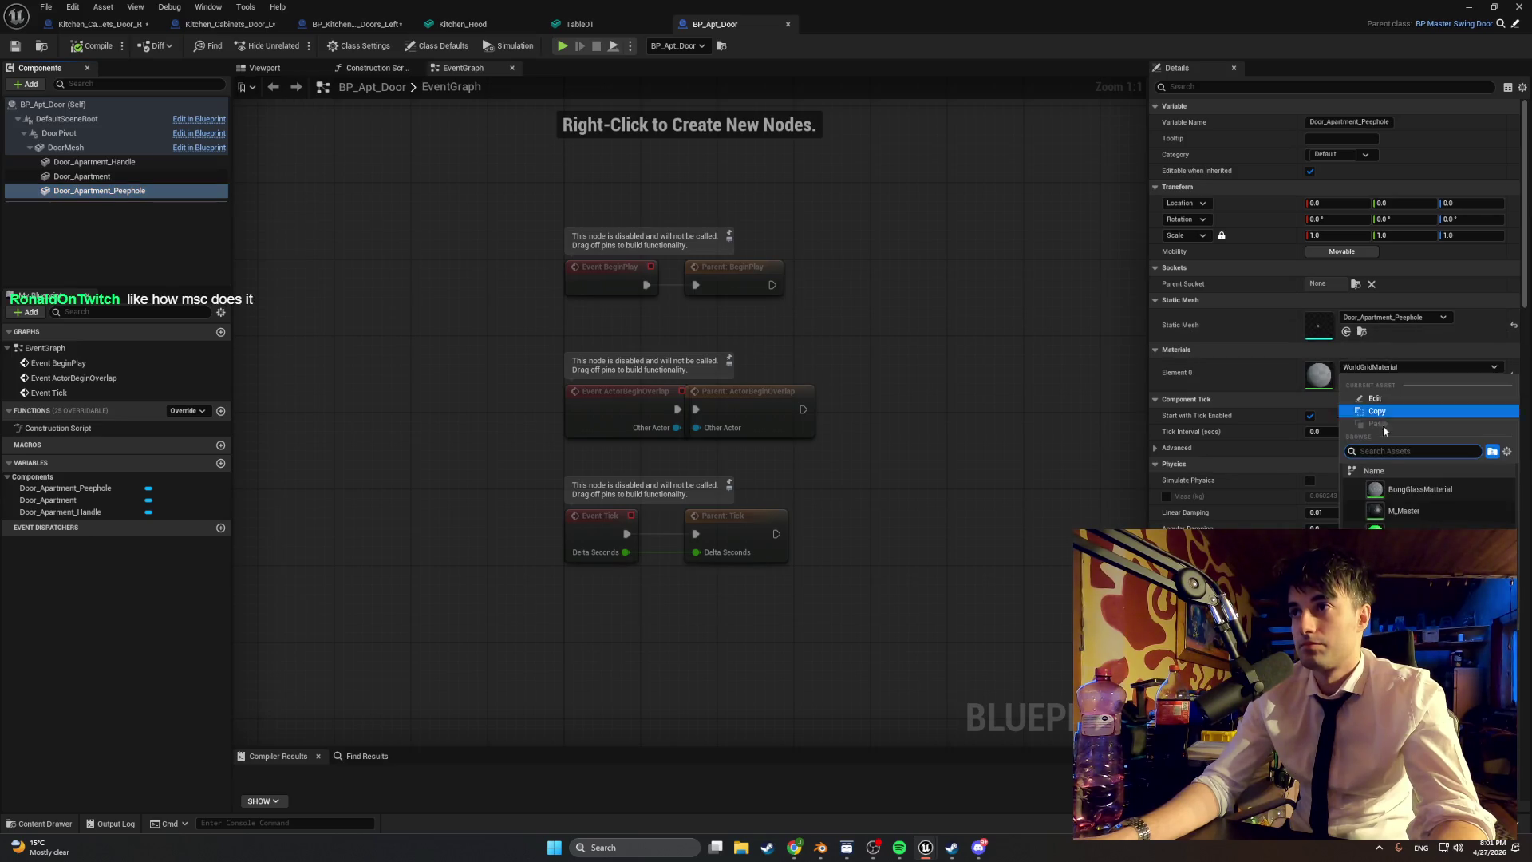
left_click(1384, 489)
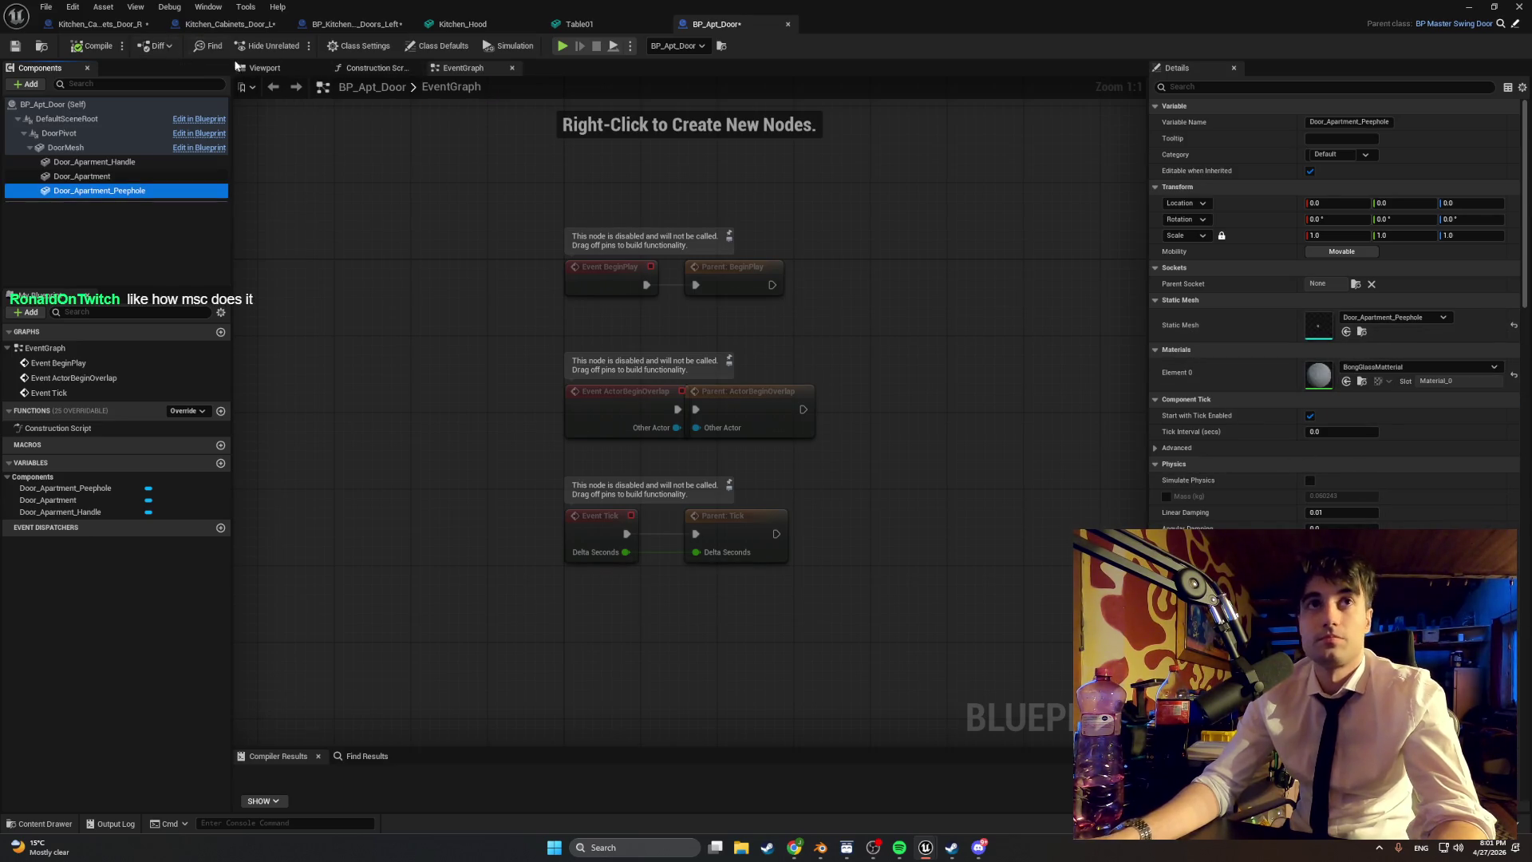
left_click(32, 46)
left_click(1476, 11)
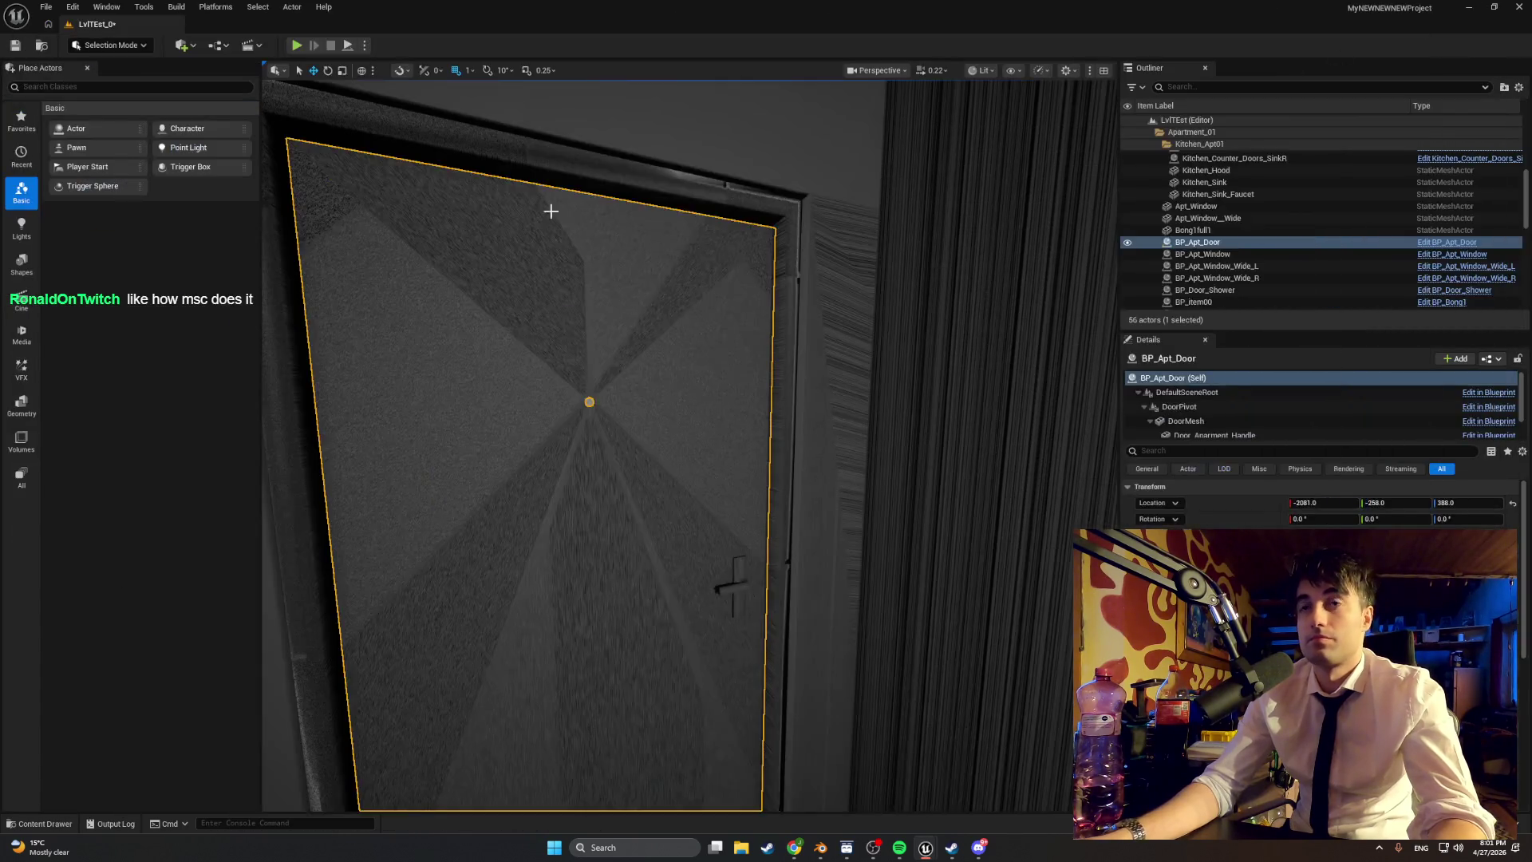
Step: Playtest the level to check the door, then fly the view outside the building
left_click(297, 46)
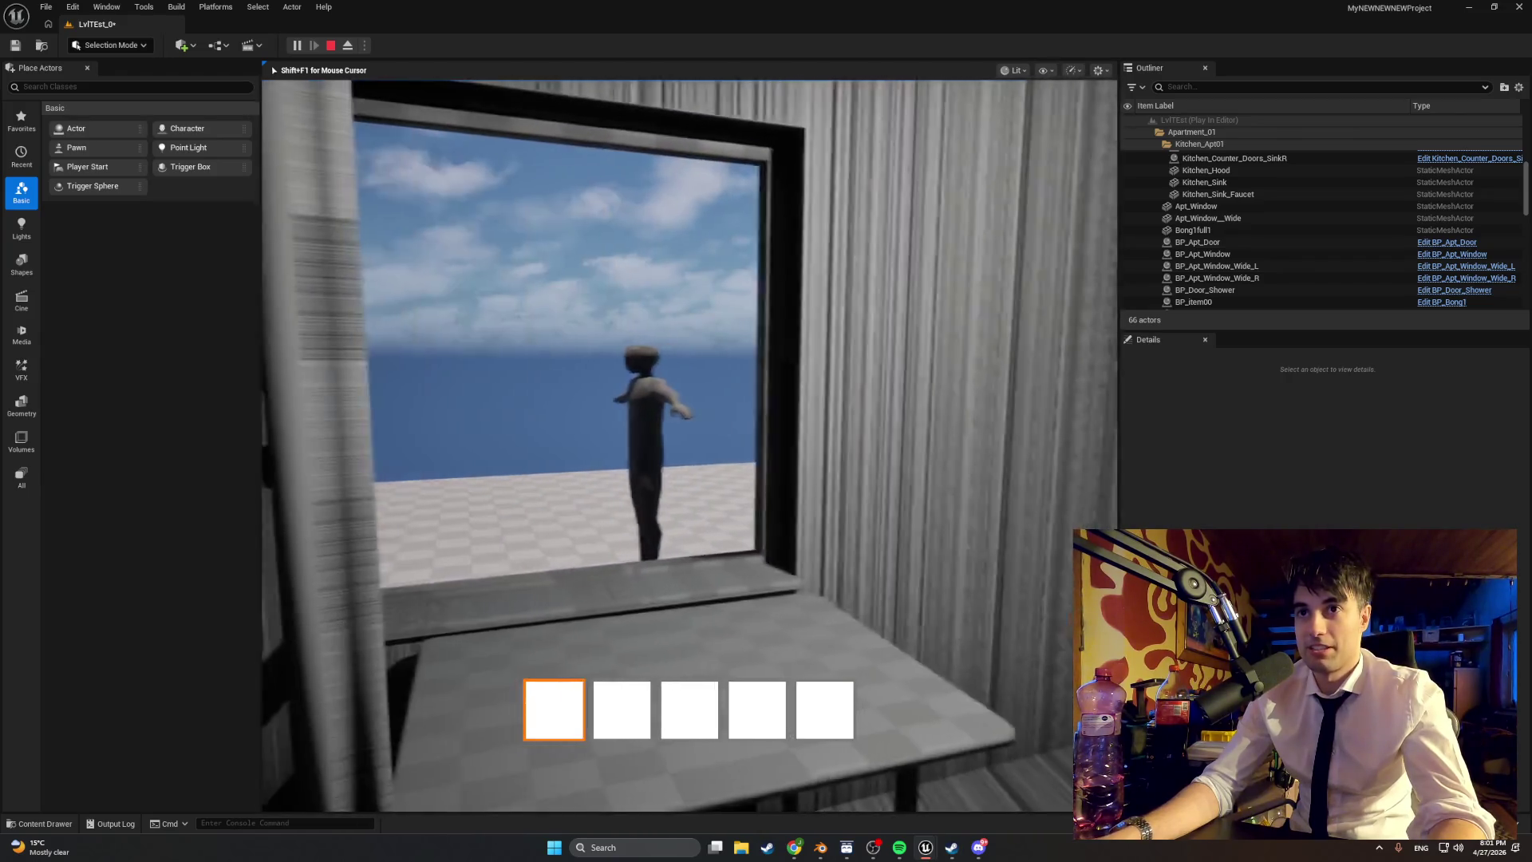
key("Escape")
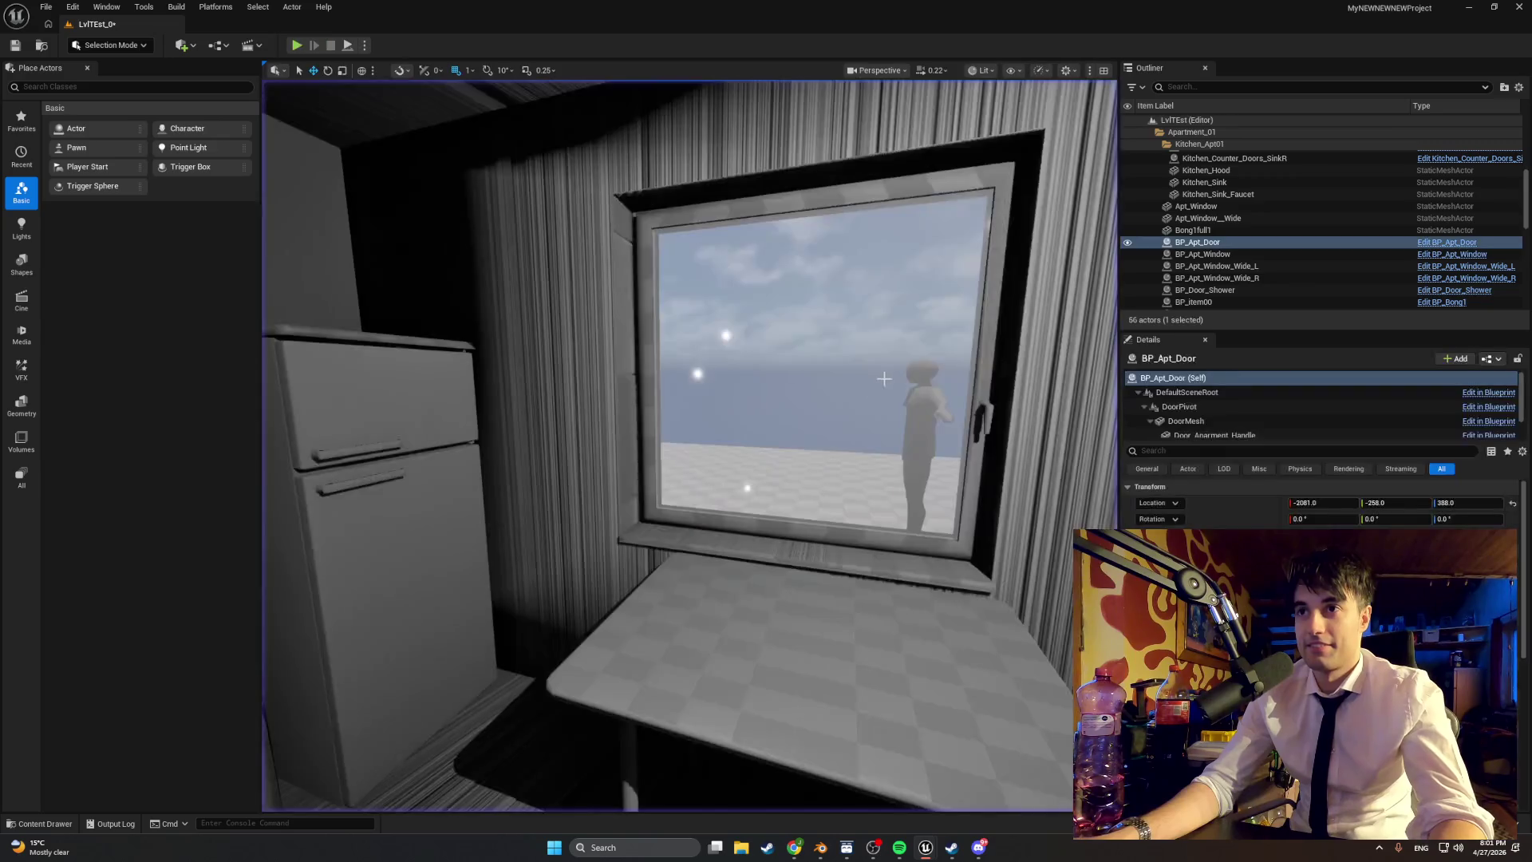
right_click_drag(885, 378, 806, 447)
Step: Move the FredV01 figure beside the entrance steps, to -1887, -199, 7
left_click(703, 504)
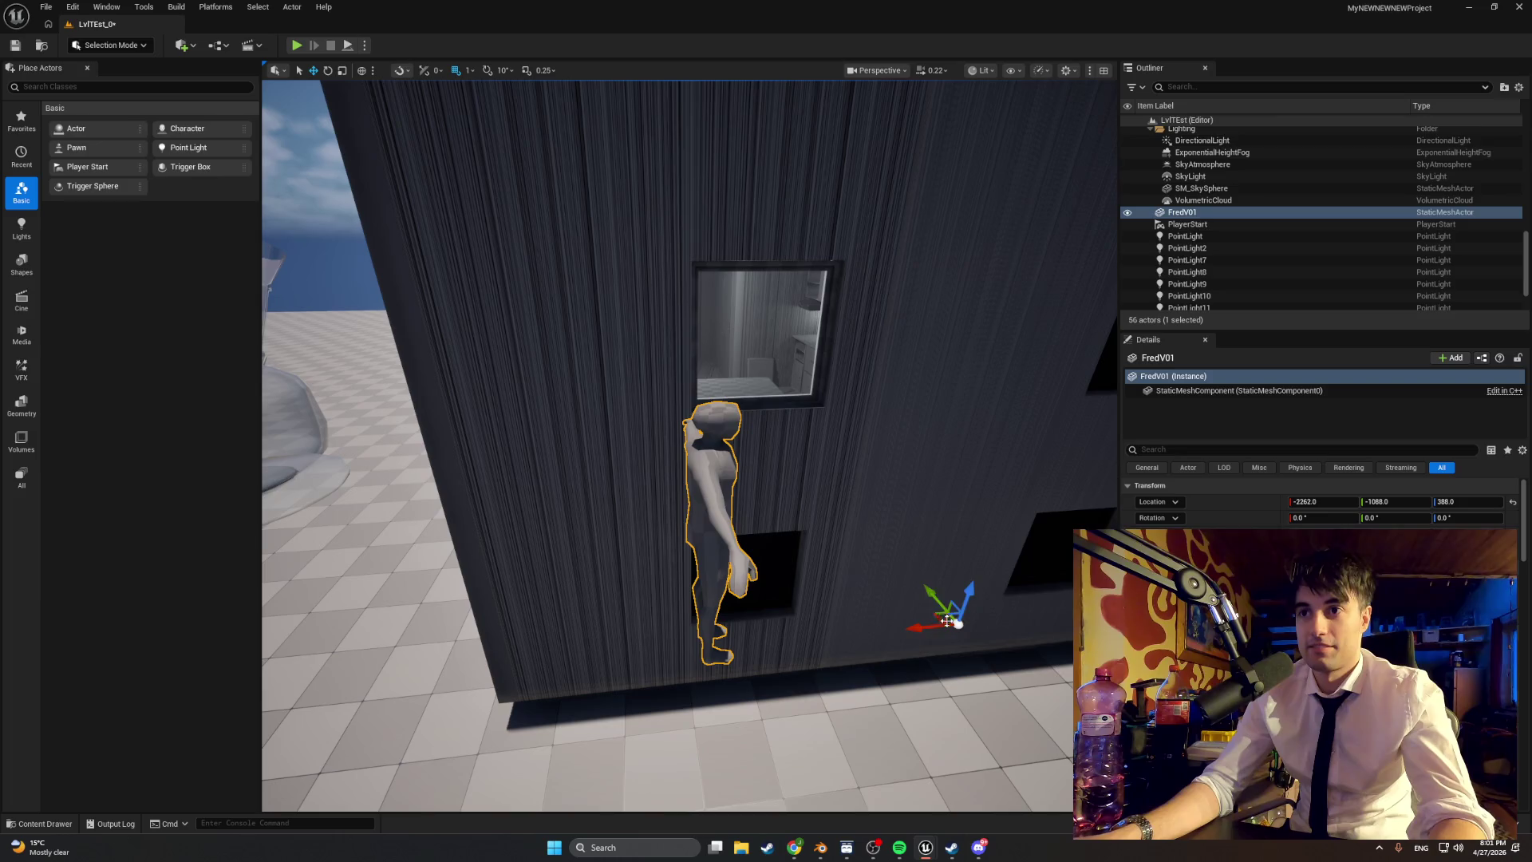
mouse_move(938, 615)
left_mouse_down("shift")
mouse_move(986, 620)
mouse_move(968, 686)
left_mouse_up("shift")
mouse_move(820, 848)
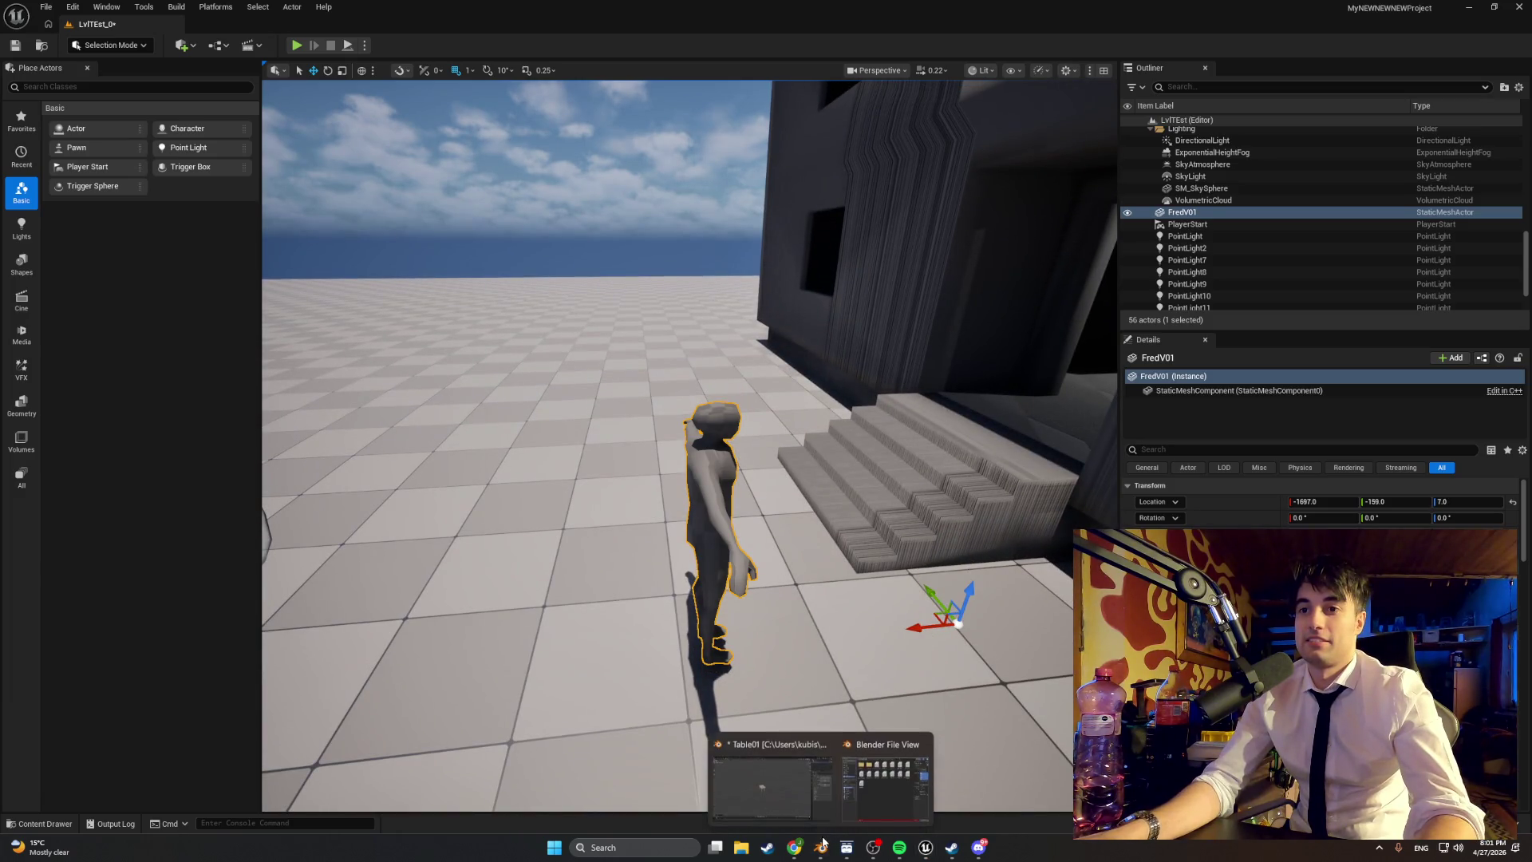
left_click(872, 772)
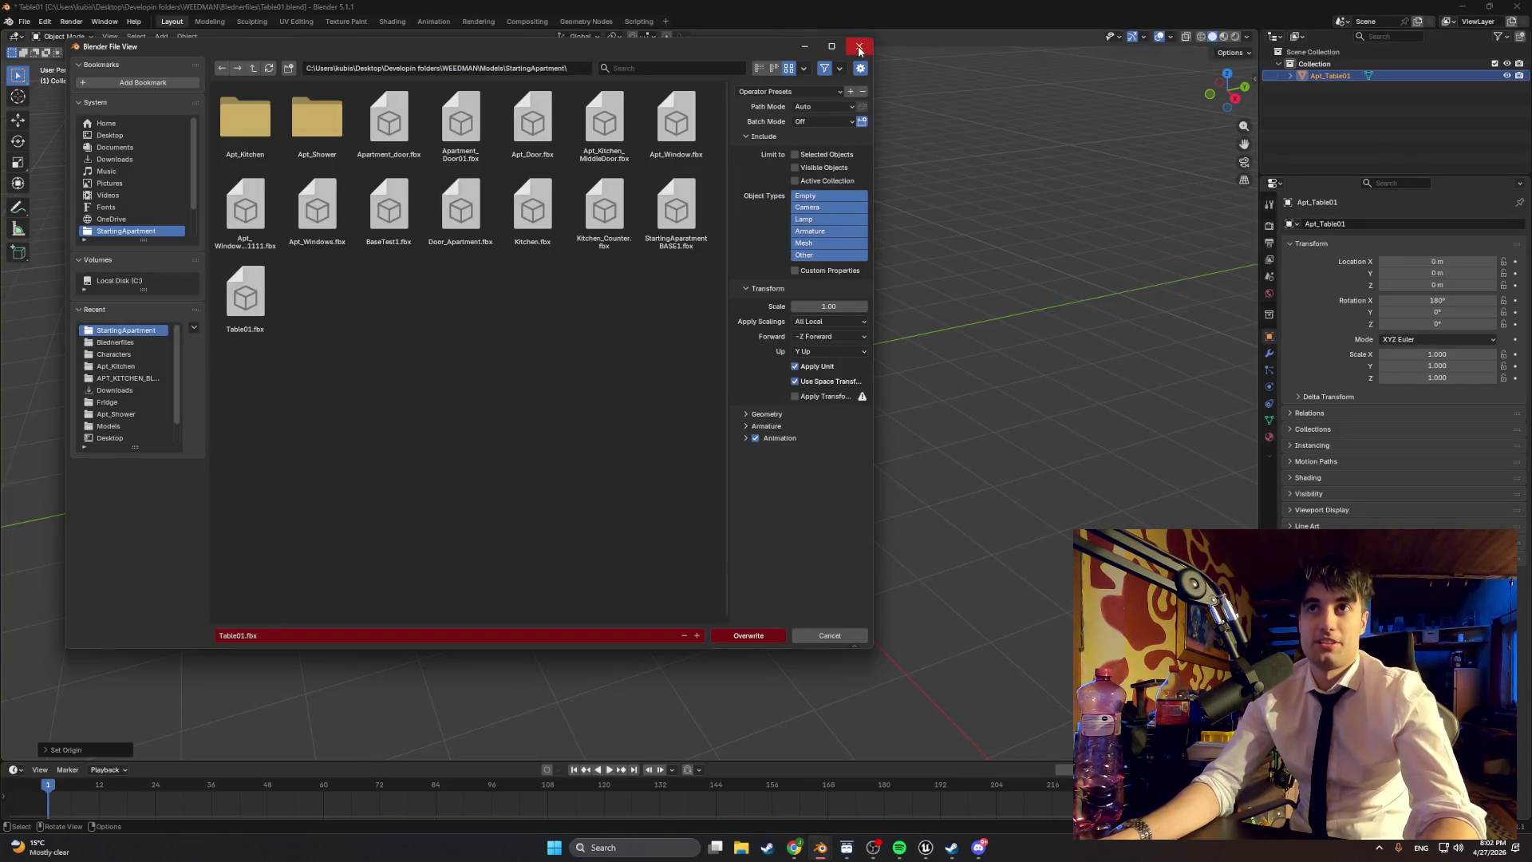
Step: Dismiss the export dialog and save Table01.blend
key("Escape")
left_click(24, 22)
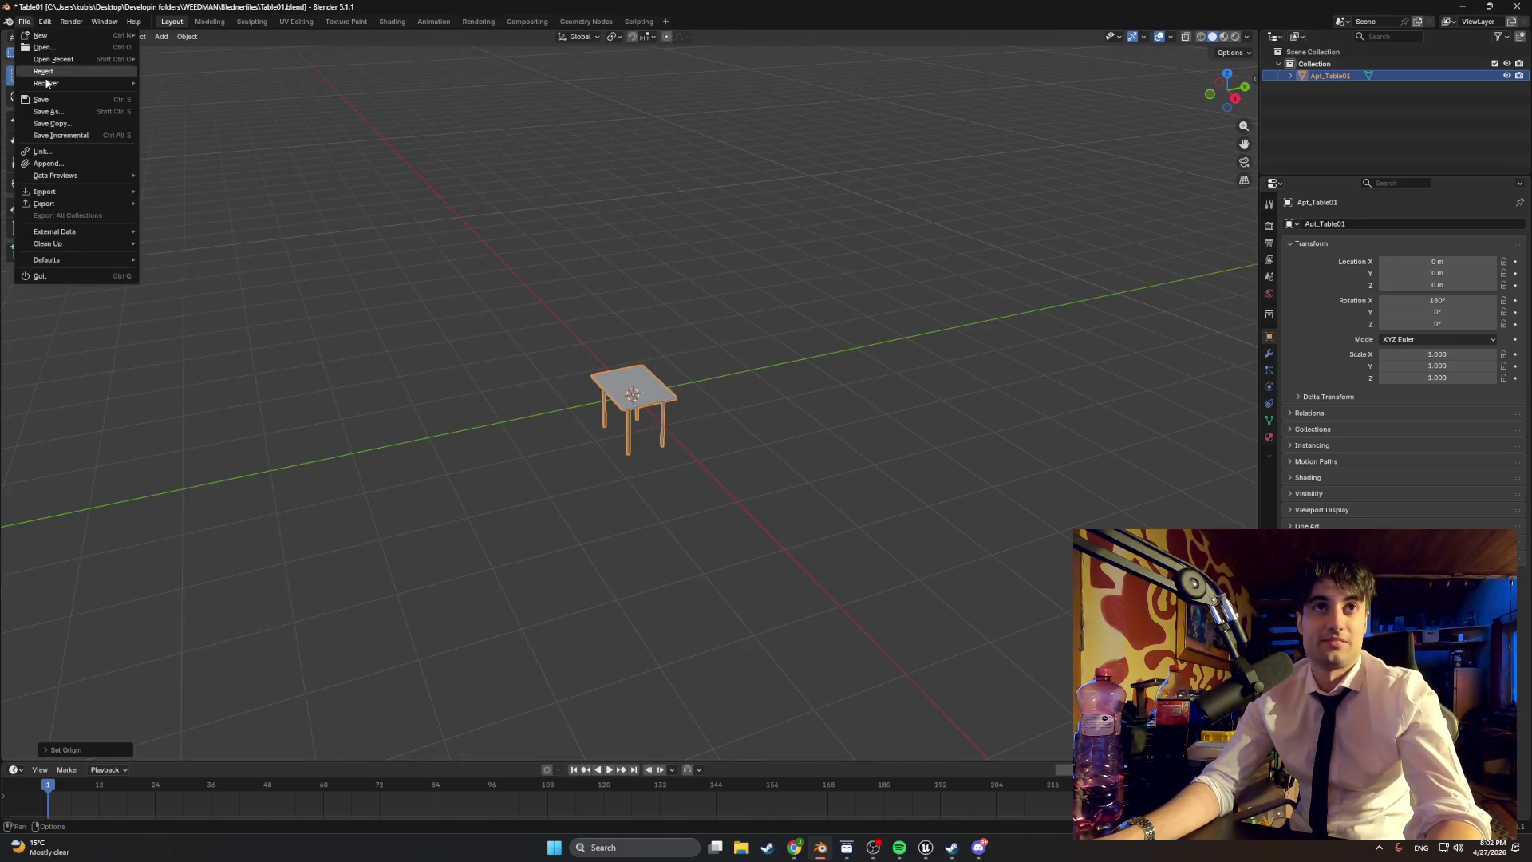
left_click(54, 100)
Step: Open FredV01.blend from the file browser
left_click(25, 21)
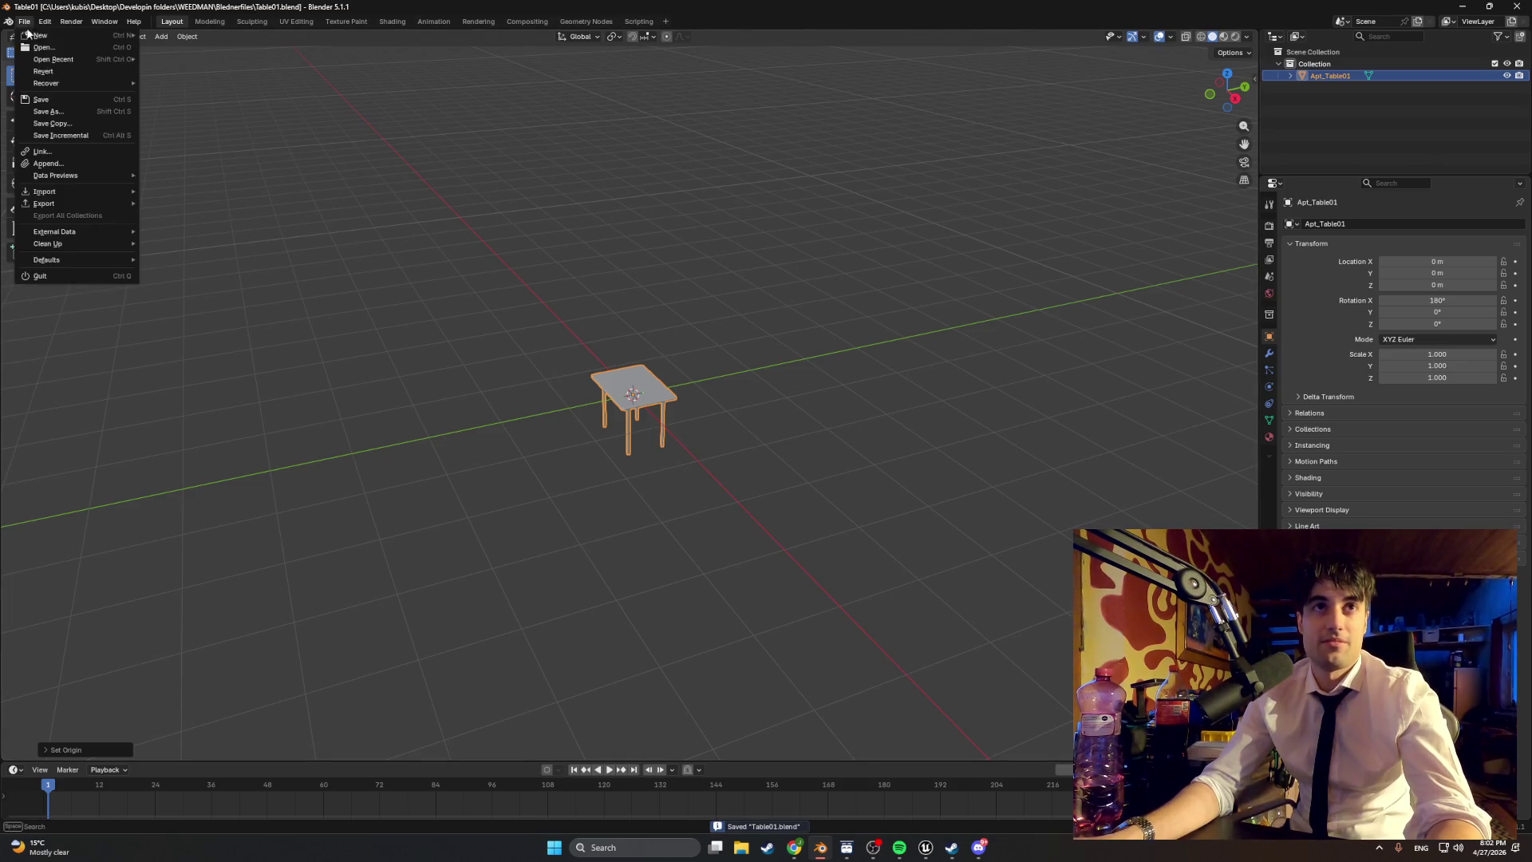
left_click(59, 47)
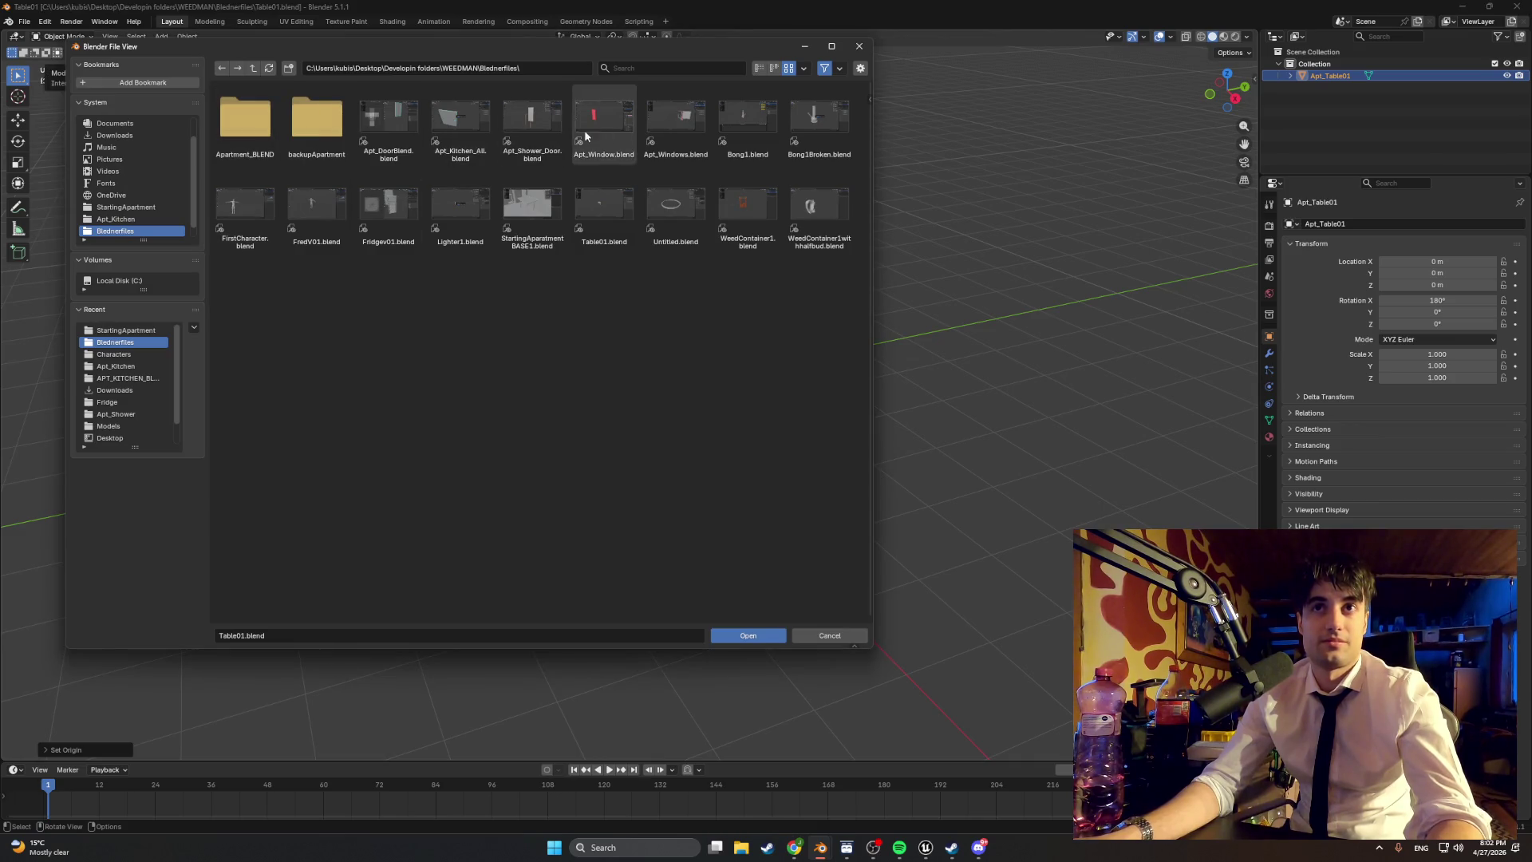
double_click(312, 209)
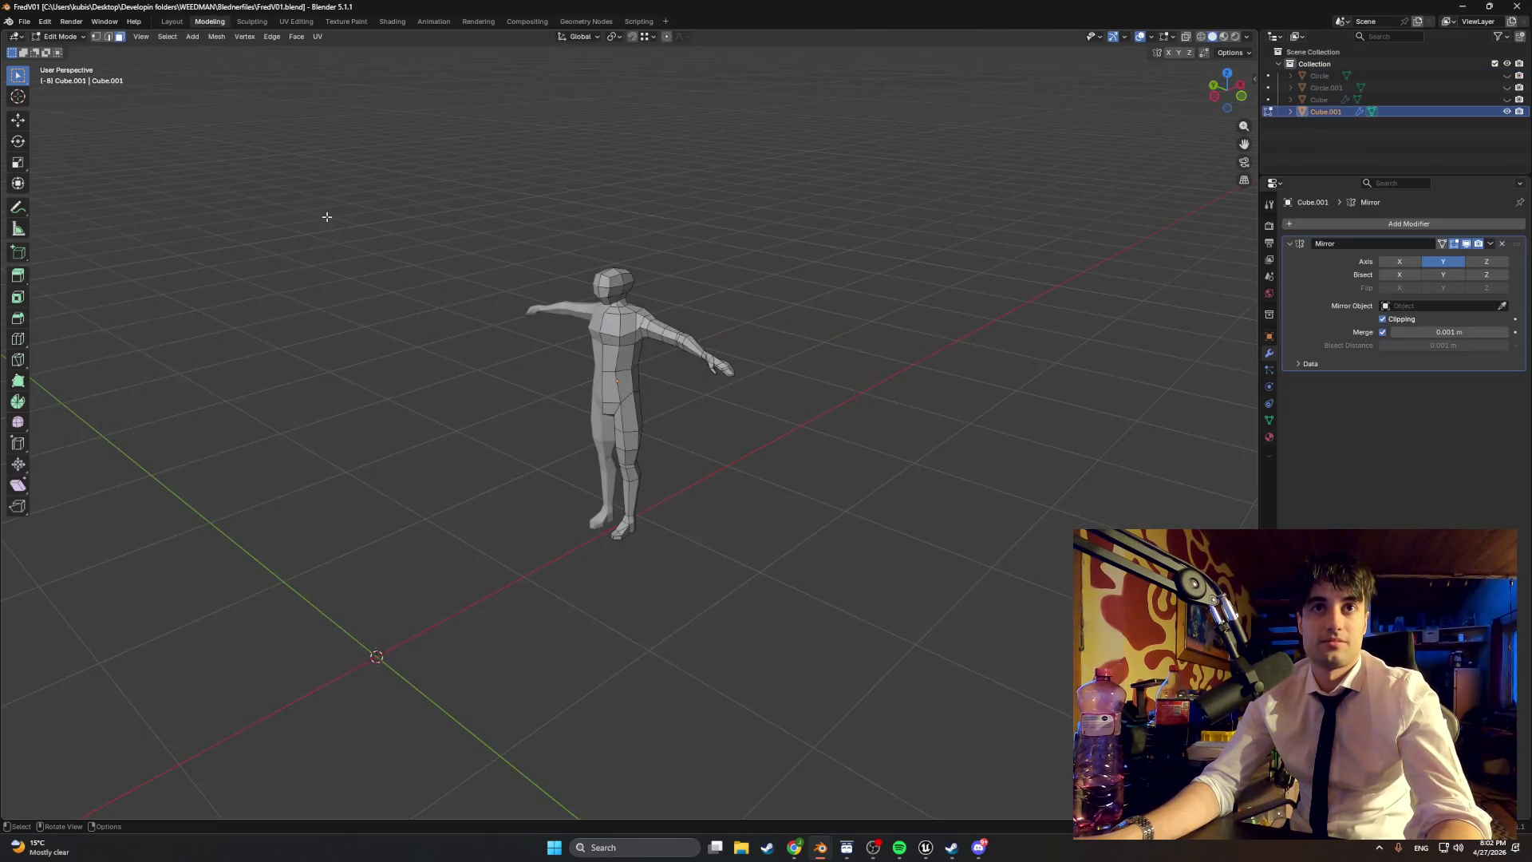
Step: Select a lower-torso face and extrude it, keeping it flush with the torso
scroll(479, 274, "up", 5)
key("a")
key("alt+a")
mouse_move(493, 287)
middle_mouse_down()
mouse_move(585, 286)
mouse_move(591, 327)
mouse_move(613, 317)
mouse_move(526, 317)
middle_mouse_up()
left_click(561, 335)
scroll(561, 335, "up", 3)
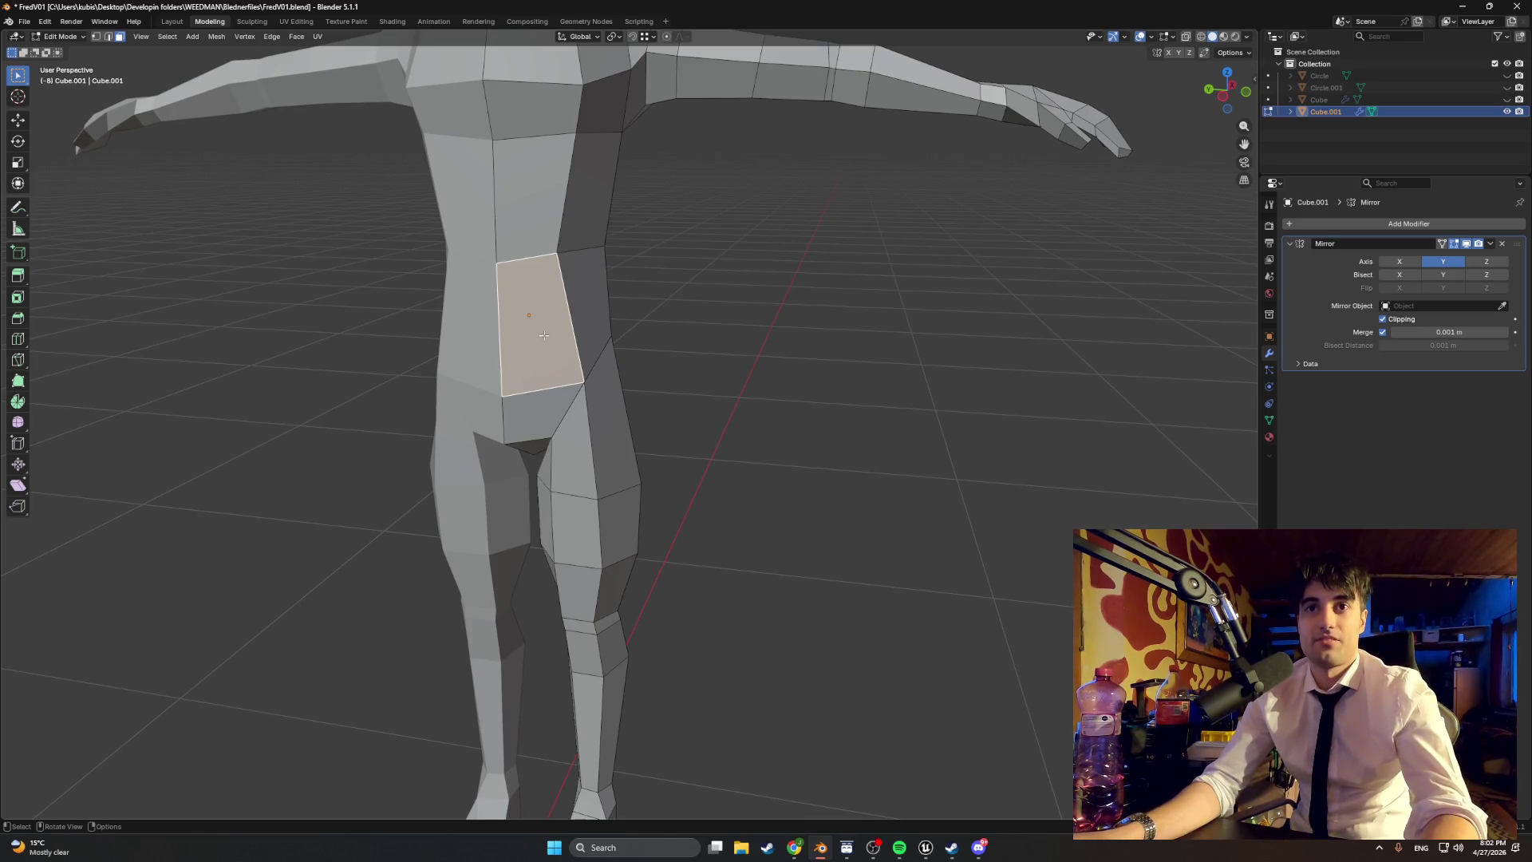
middle_click_drag(591, 314, 576, 343)
key("e")
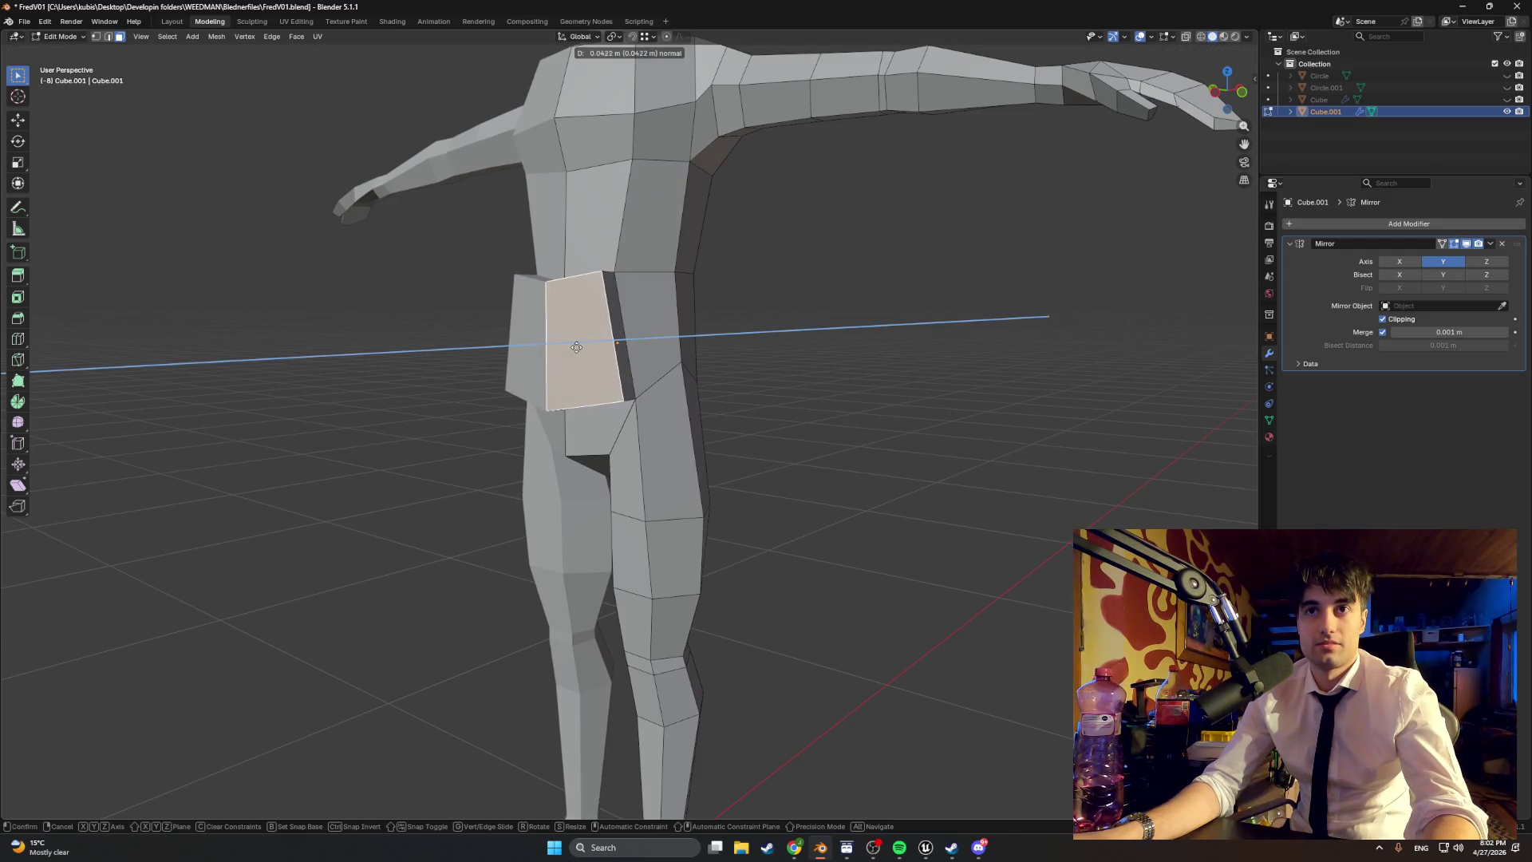
left_click(601, 347)
Step: Extrude the face loop around the waist inward
left_click(640, 338, "alt")
mouse_move(641, 338)
middle_mouse_down()
mouse_move(547, 324)
mouse_move(643, 328)
middle_mouse_up()
key("e")
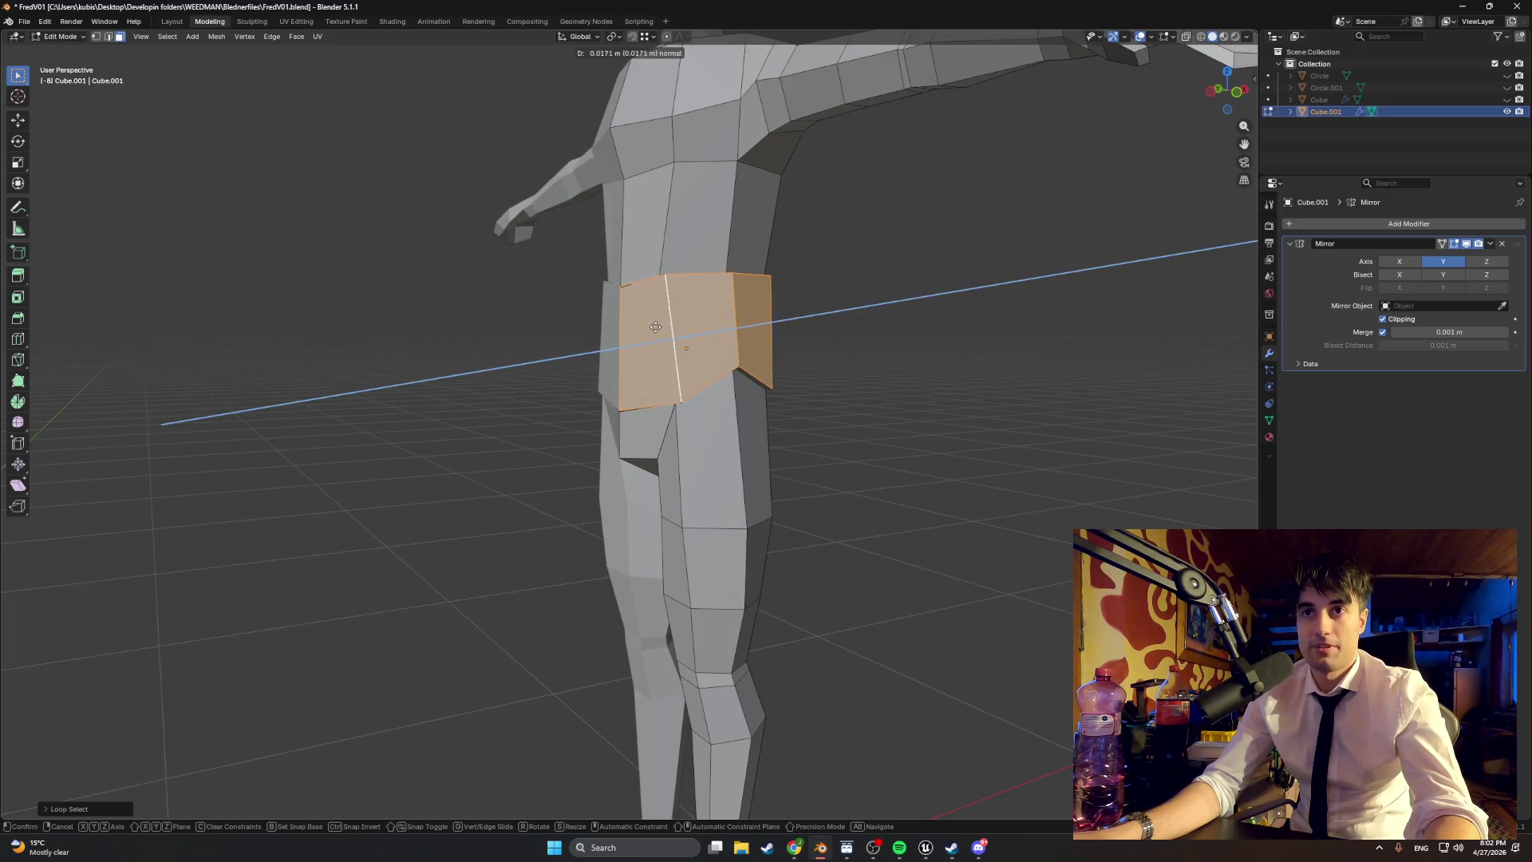
left_click(690, 330)
Step: Lower the vertex at the side of the waist along the Z axis
scroll(739, 388, "up", 2)
middle_click_drag(739, 388, 768, 341, "shift")
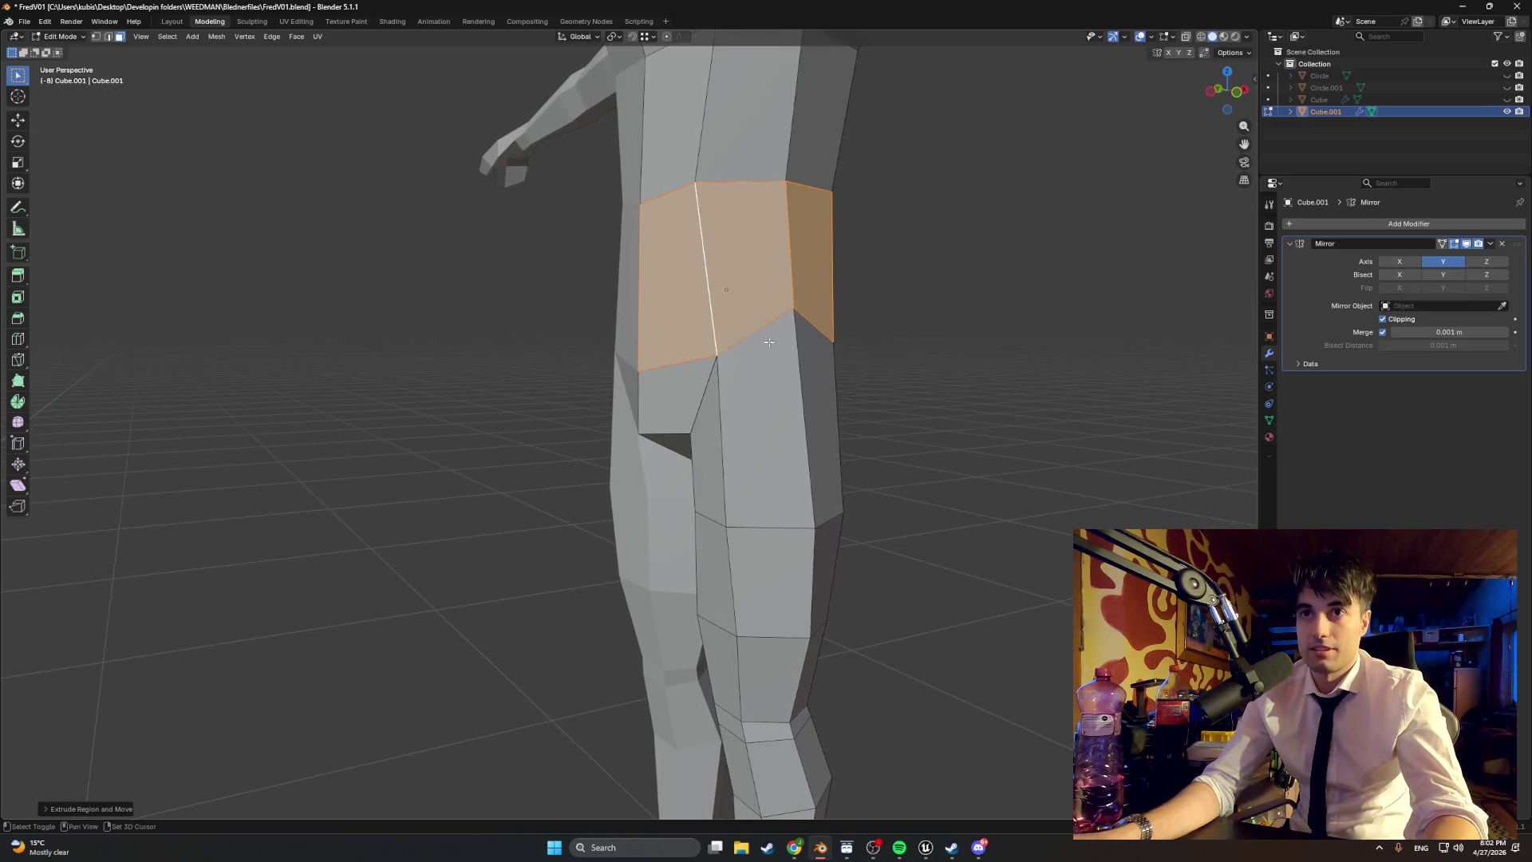
left_click(795, 312)
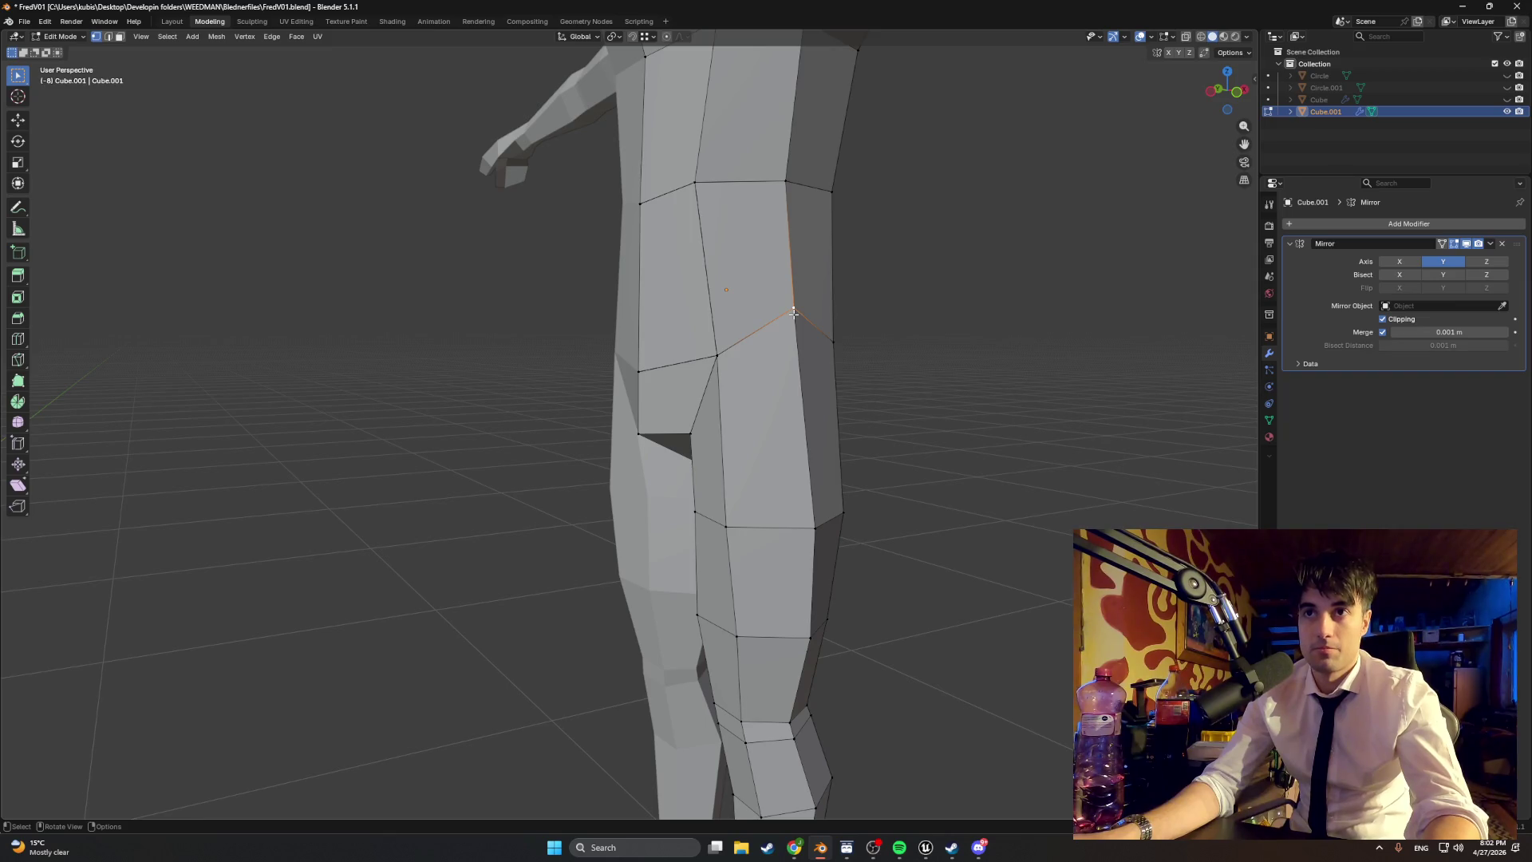
key("g")
key("x")
key("z")
left_click(802, 358)
Step: Move the hip vertex to reshape the hip
middle_click_drag(802, 358, 724, 301)
key("g")
left_click(712, 299)
key("g")
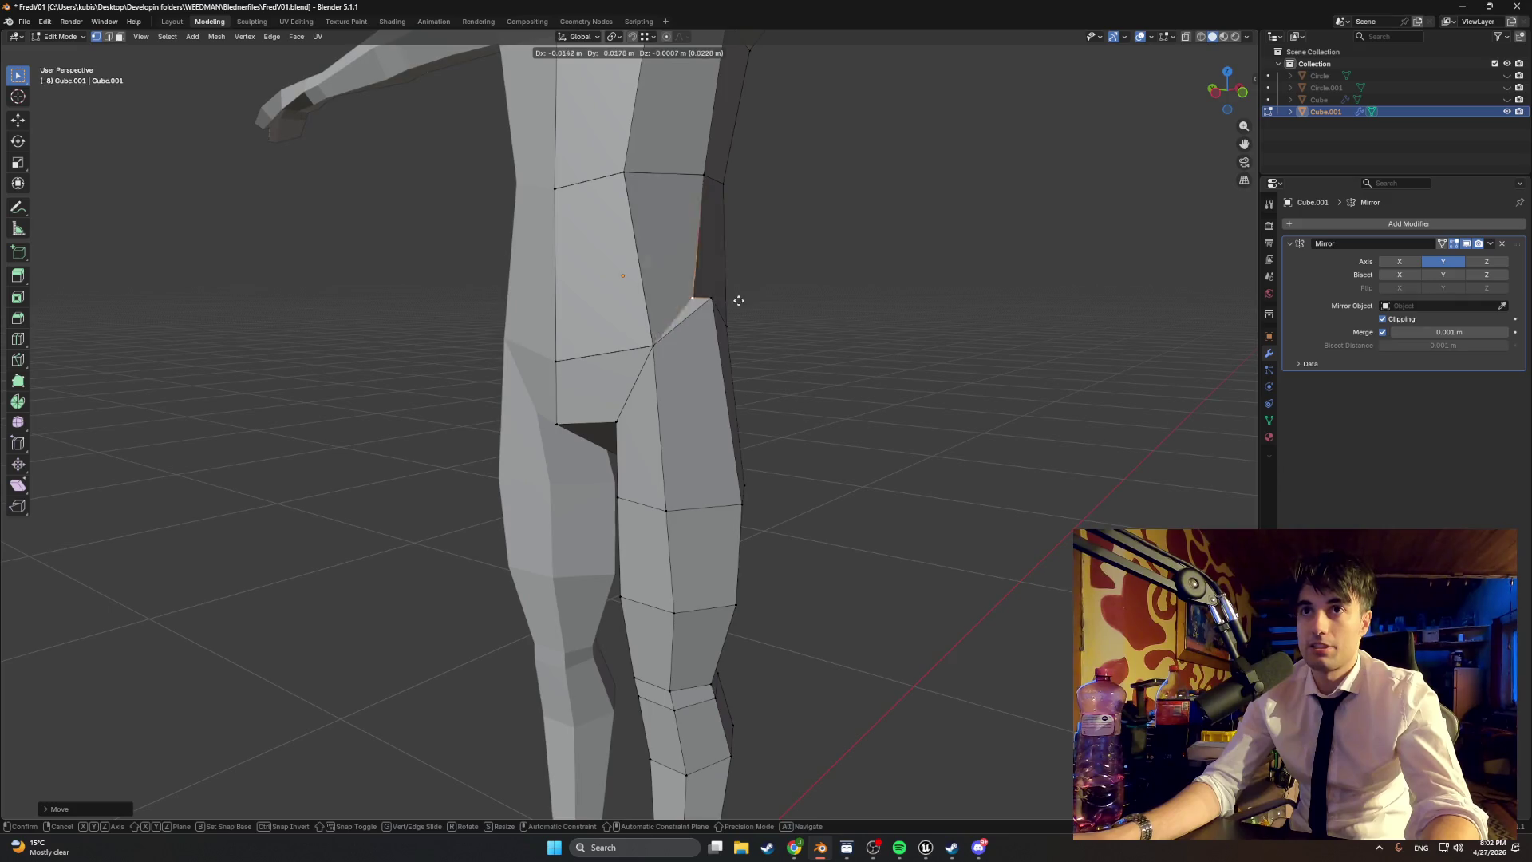
left_click(818, 176)
Step: Position the thigh vertex against the leg and merge the selected thigh vertices
middle_click_drag(819, 176, 802, 270)
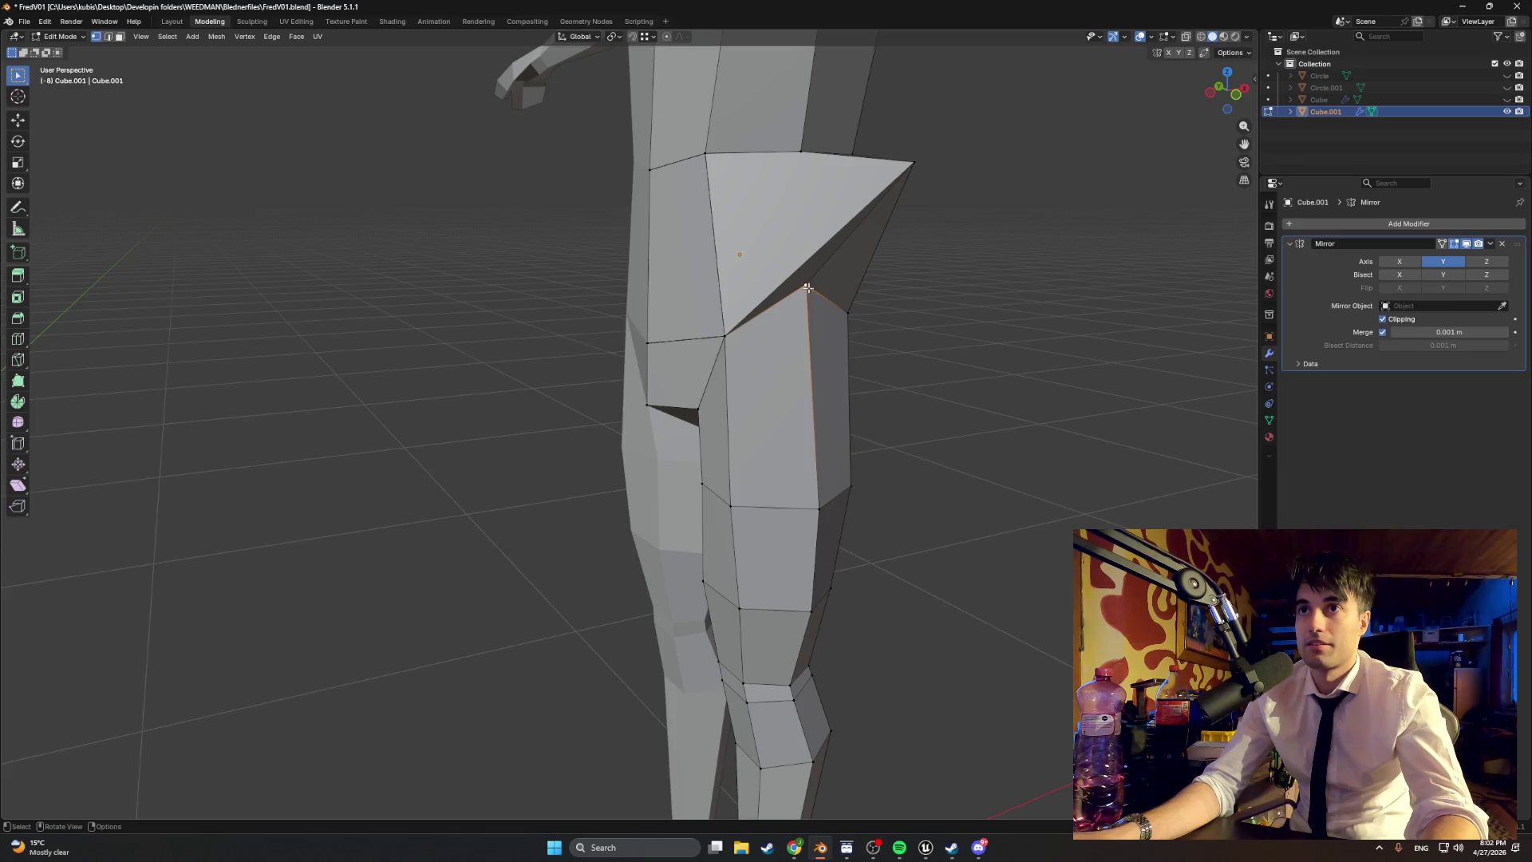
key("g")
left_click(840, 307)
key("g")
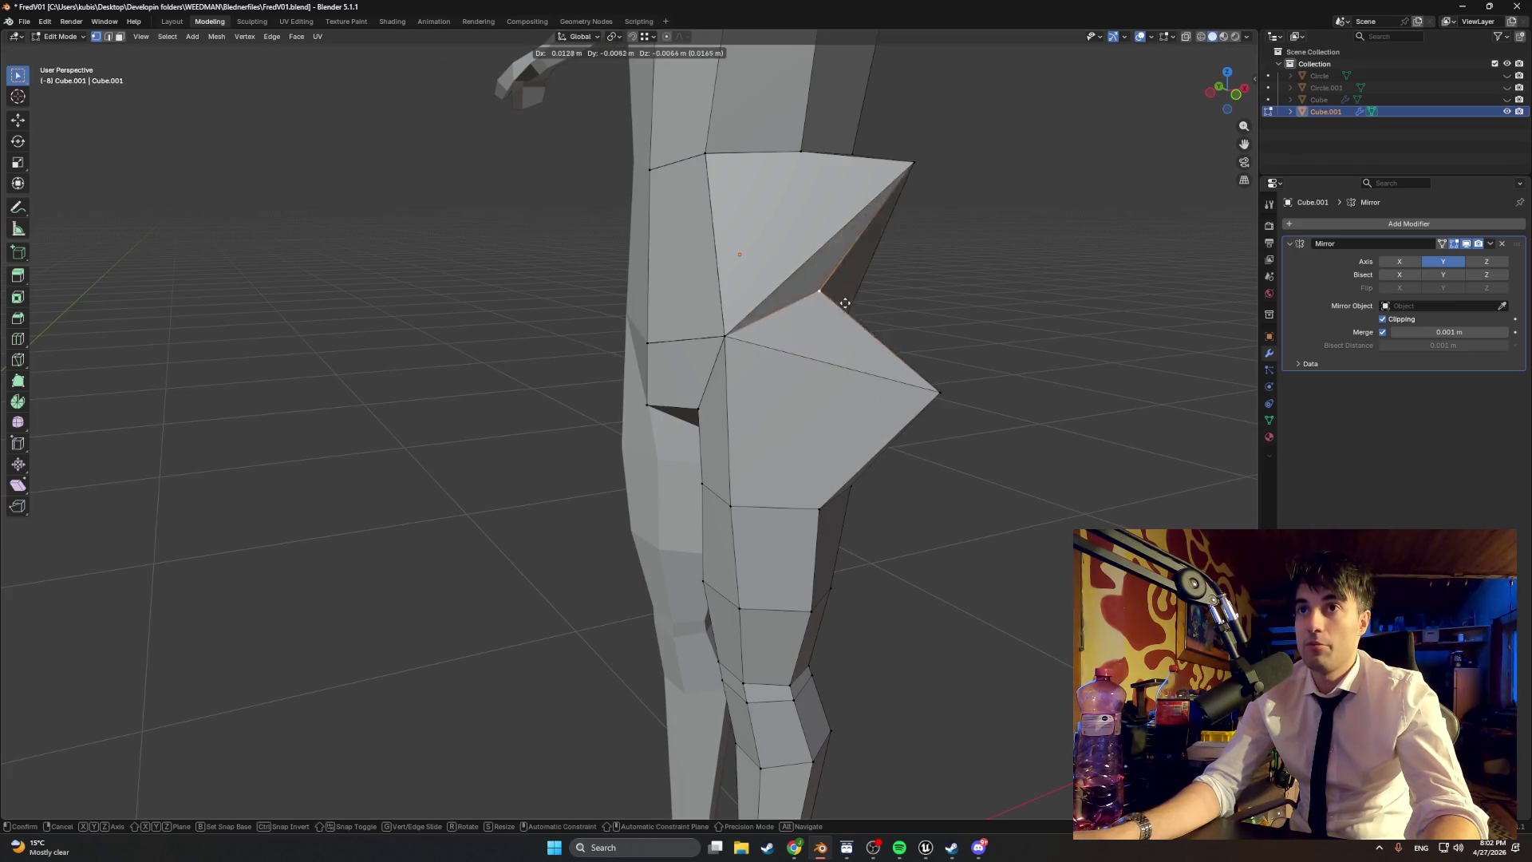
mouse_move(797, 295)
middle_mouse_down()
mouse_move(802, 309)
mouse_move(861, 308)
middle_mouse_up()
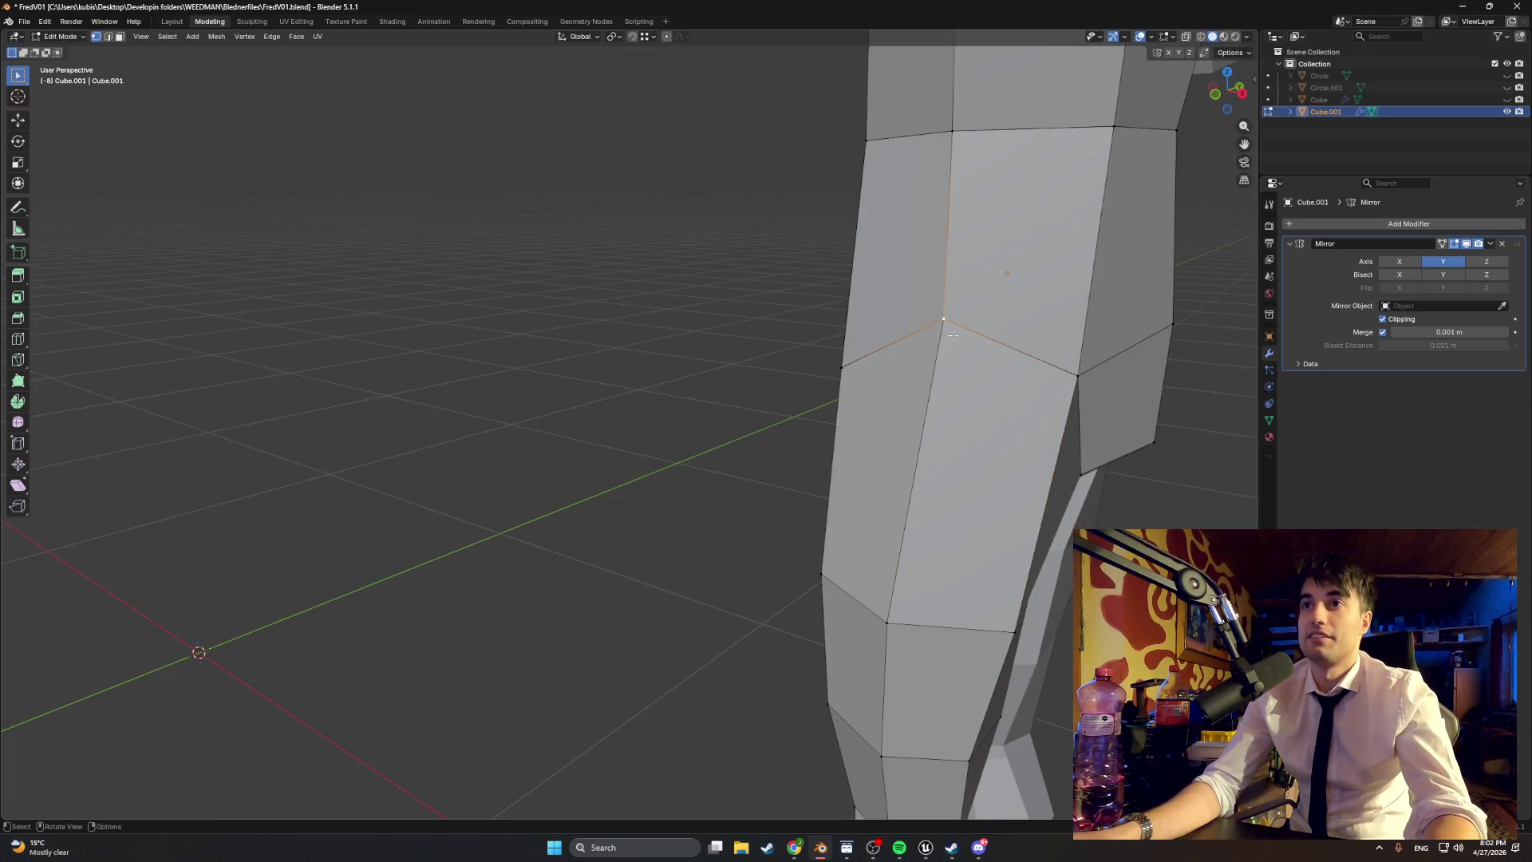
right_click(927, 311)
key("Escape")
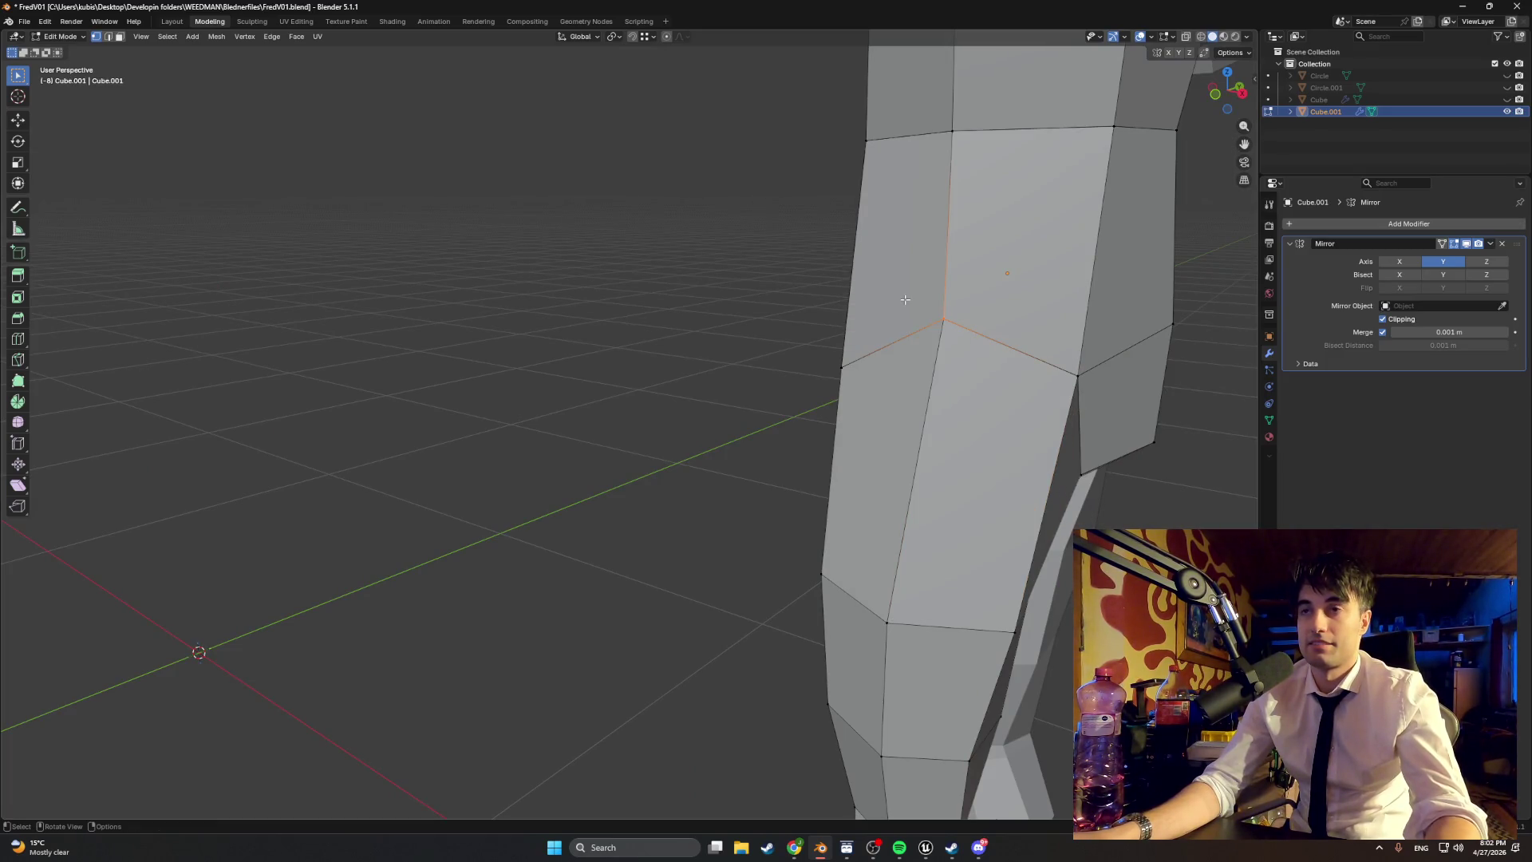
key("m")
left_click(879, 301)
Step: Shift another thigh vertex left and, in X-ray, merge the selected vertices
mouse_move(879, 301)
middle_mouse_down()
mouse_move(930, 313)
mouse_move(924, 299)
middle_mouse_up()
key("g")
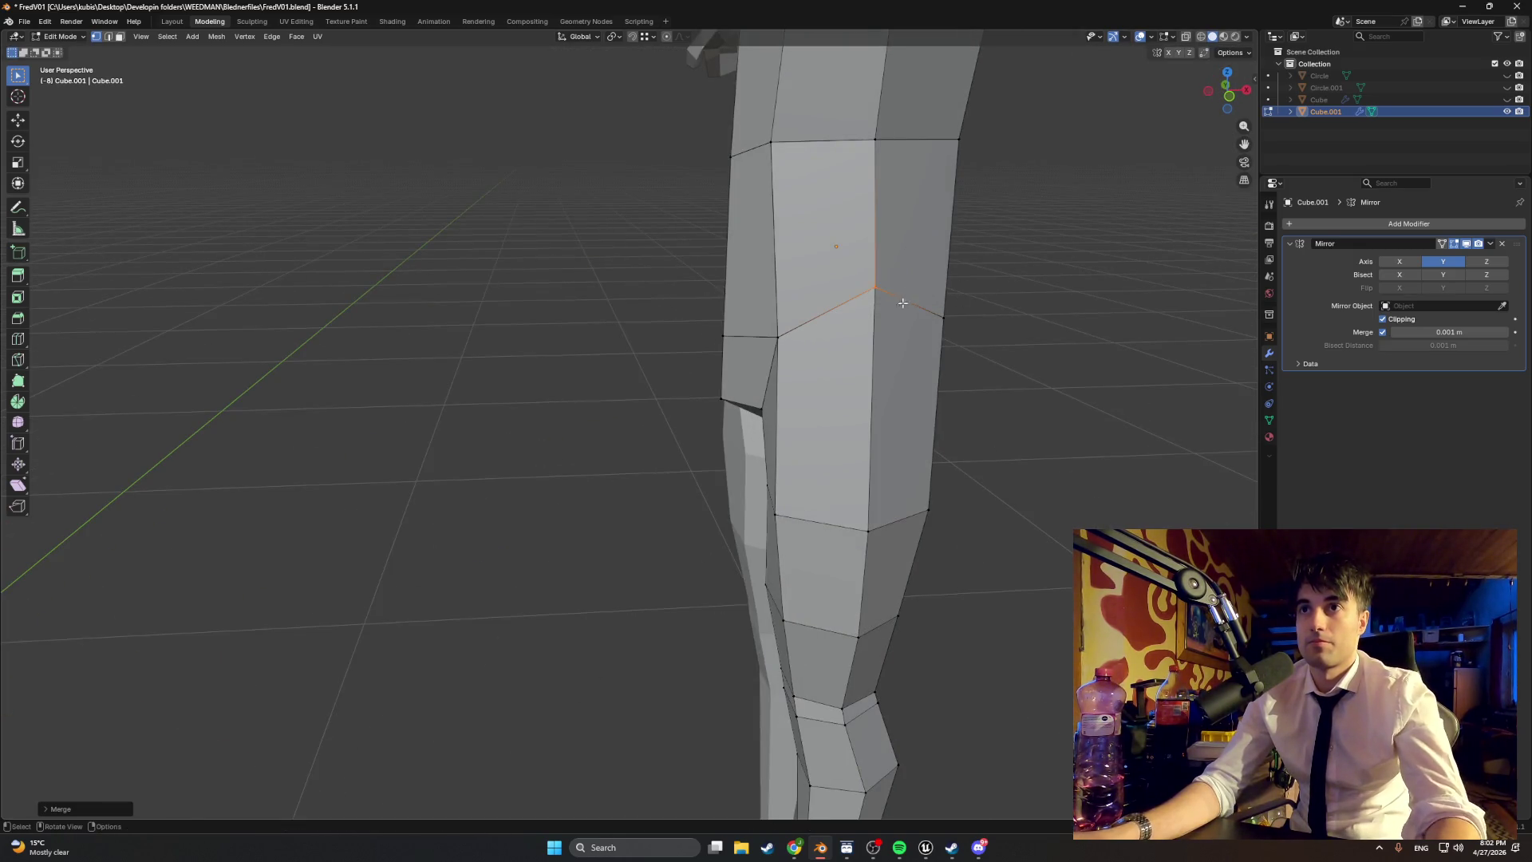
left_click(873, 281)
key("alt+z")
middle_click_drag(869, 292, 854, 280)
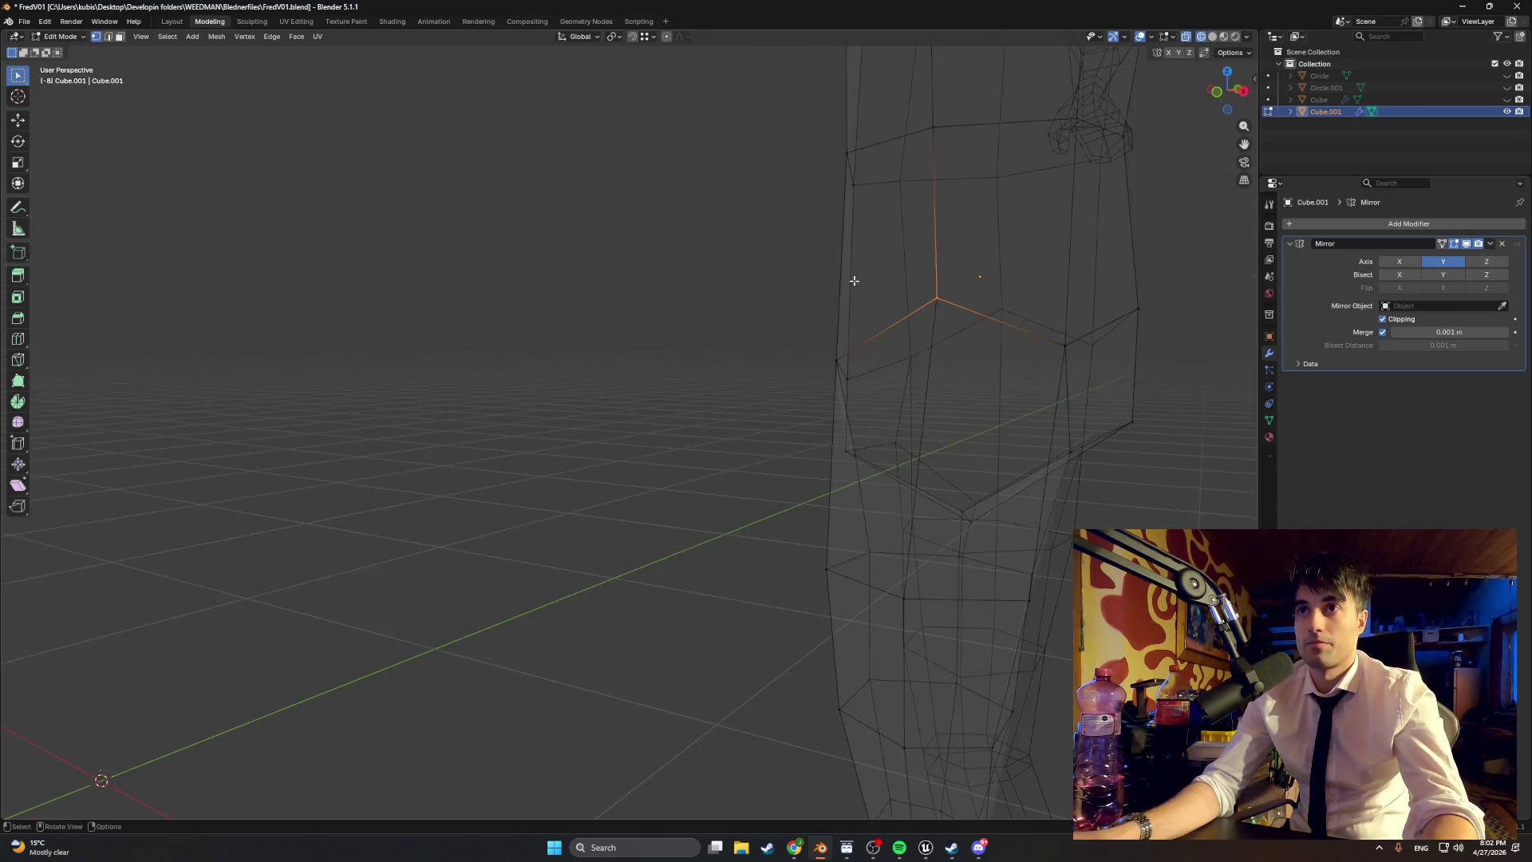
key("m")
left_click(927, 295)
Step: Return to solid shading and settle the vertex position near the legs
middle_click_drag(928, 294, 952, 311)
key("z")
left_click(1004, 308)
mouse_move(1004, 308)
middle_mouse_down()
mouse_move(879, 263)
mouse_move(821, 269)
mouse_move(806, 298)
mouse_move(835, 281)
mouse_move(715, 295)
mouse_move(751, 331)
middle_mouse_up()
left_click(798, 298)
Step: Line up the hip vertices by moving them along the Y and X axes
key("g")
key("y")
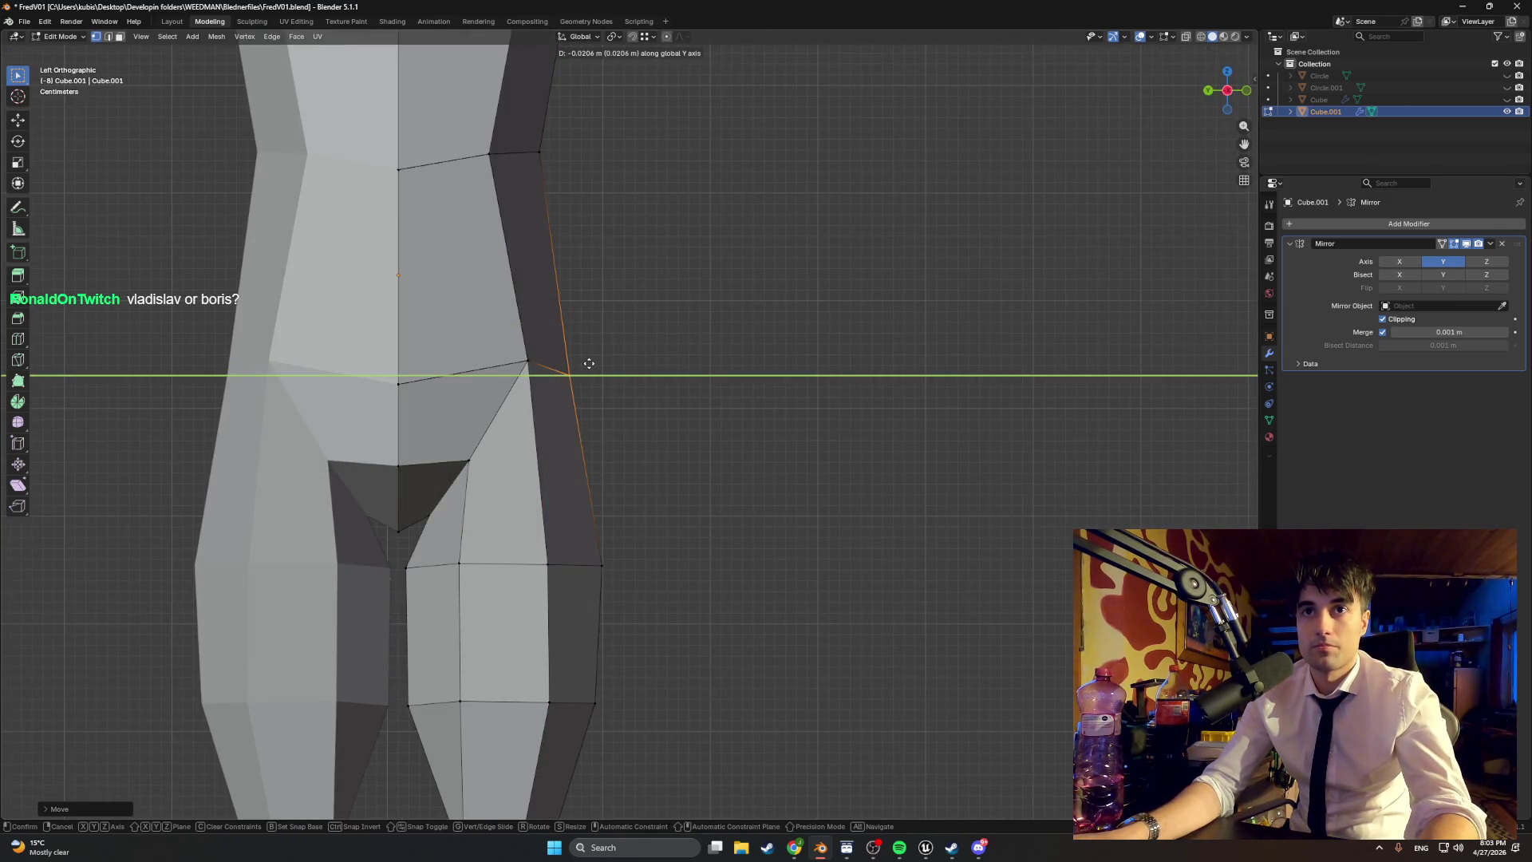
left_click(589, 364)
mouse_move(590, 363)
middle_mouse_down()
mouse_move(608, 365)
mouse_move(590, 376)
mouse_move(582, 342)
mouse_move(469, 350)
mouse_move(614, 412)
mouse_move(682, 415)
mouse_move(580, 451)
middle_mouse_up()
key("g")
key("x")
left_click(647, 435)
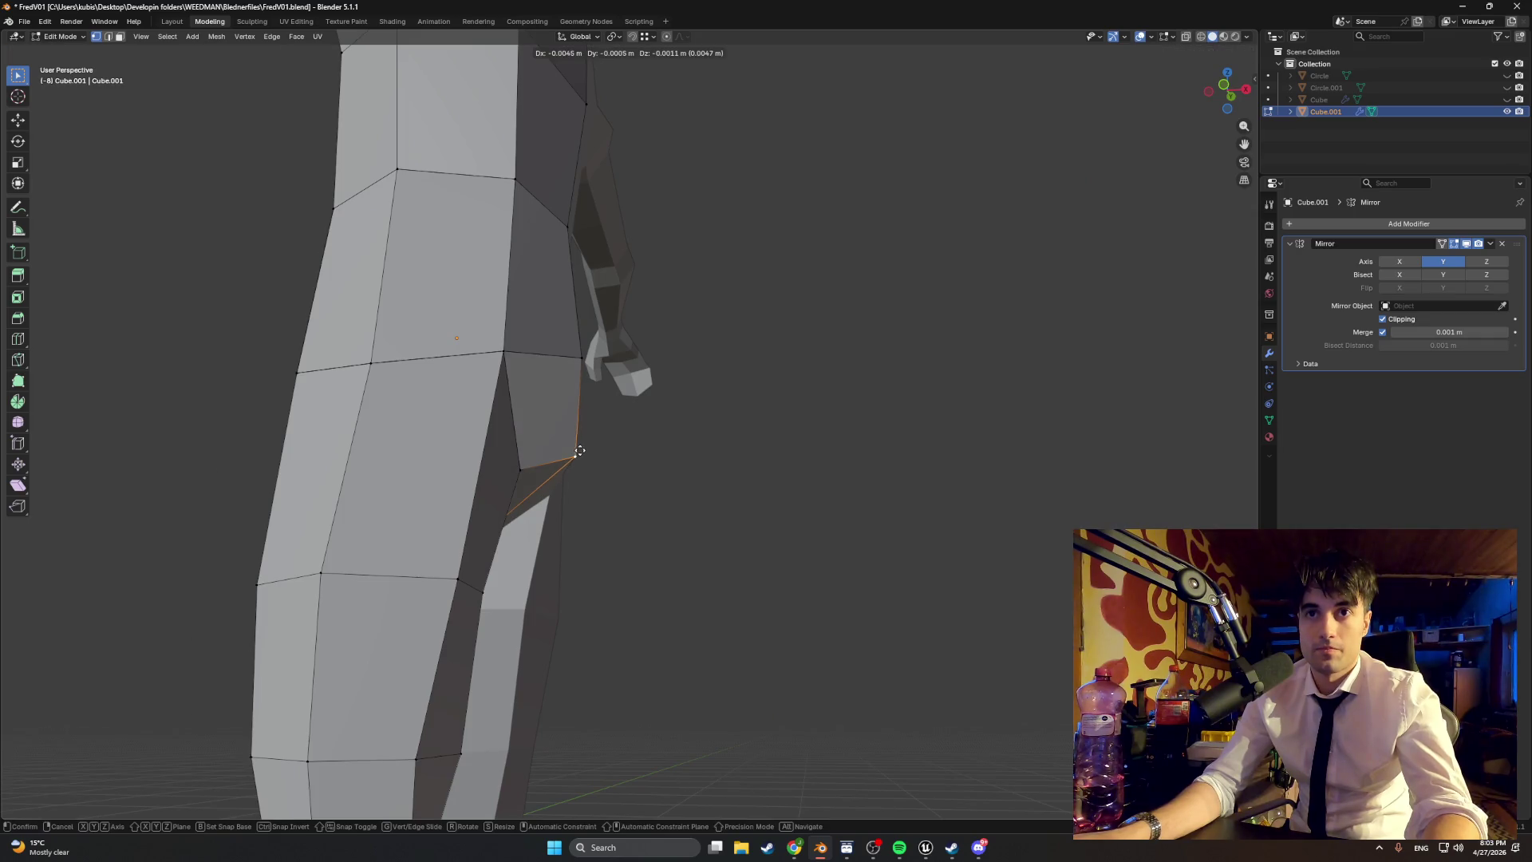
left_click(572, 451)
Step: Move the crotch vertex along Z and merge the selected vertices at center
key("g")
key("z")
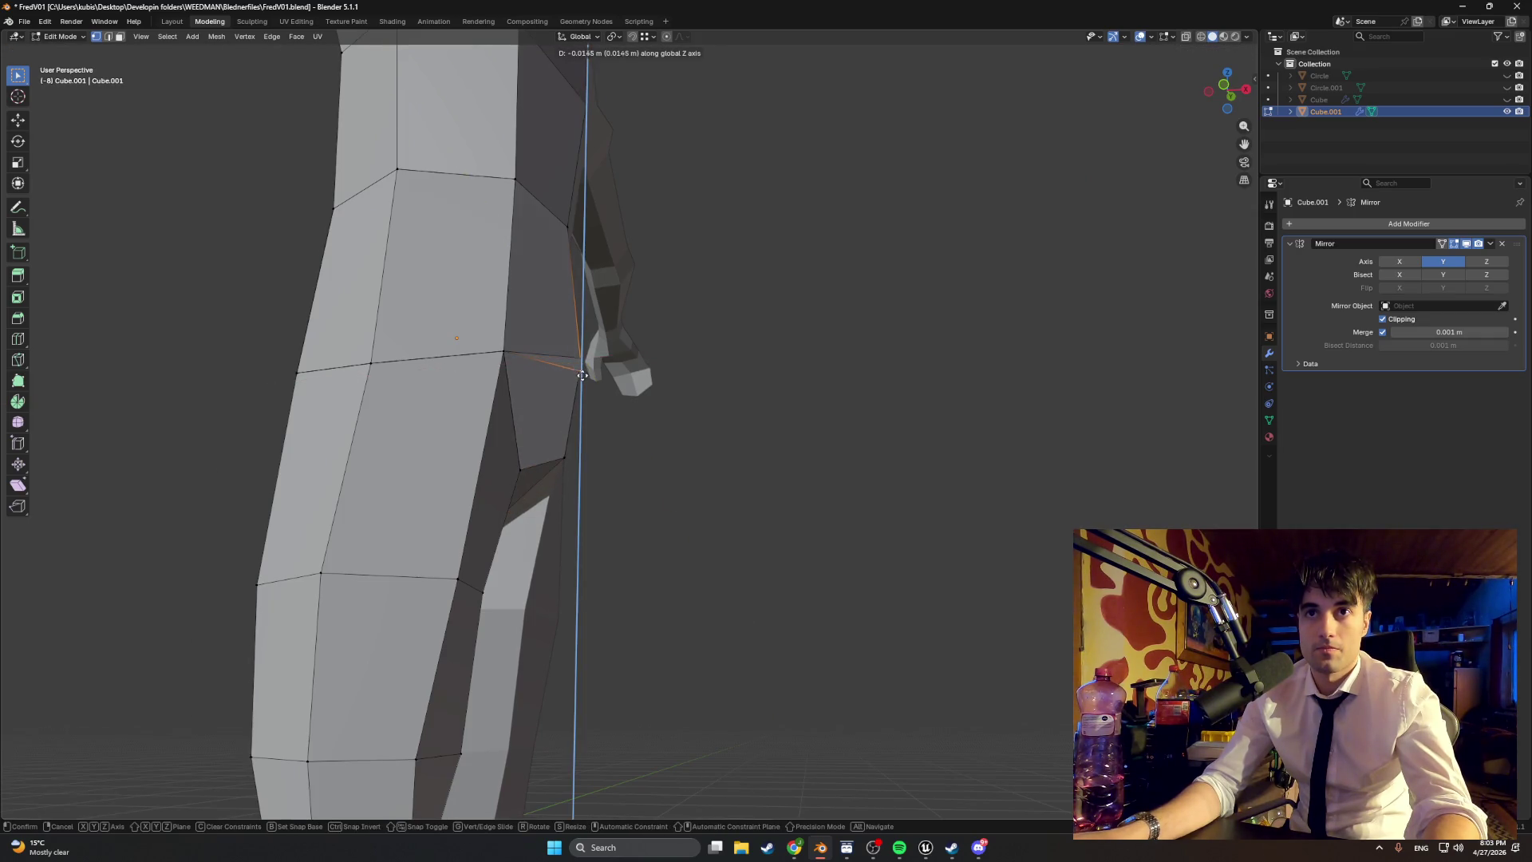
left_click(581, 360)
middle_click_drag(581, 361, 572, 357)
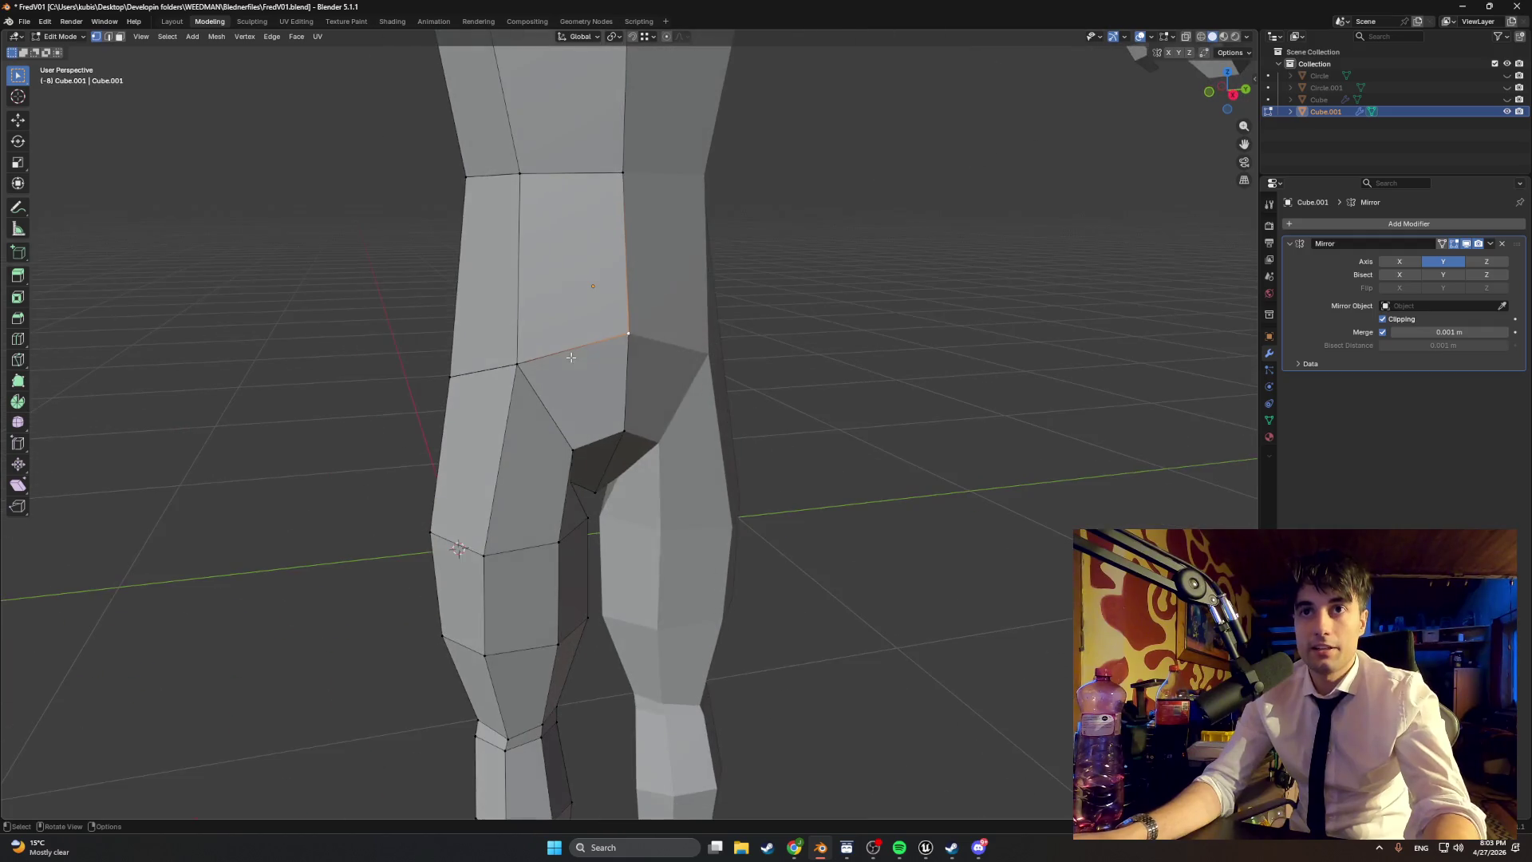
left_click(614, 343)
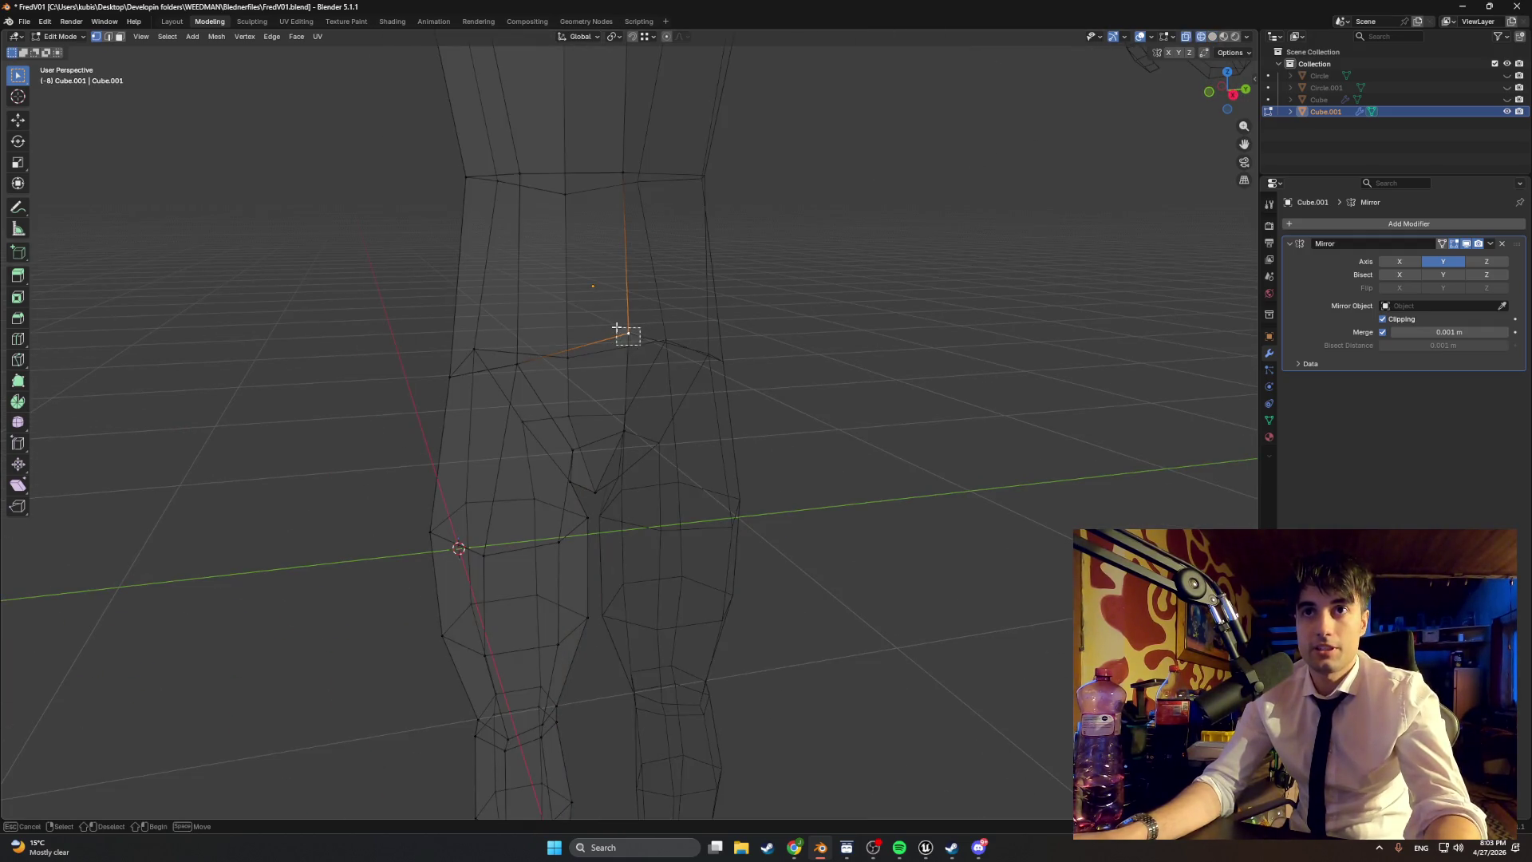
mouse_move(639, 340)
middle_mouse_down()
mouse_move(616, 336)
mouse_move(687, 356)
mouse_move(594, 353)
mouse_move(586, 384)
mouse_move(498, 373)
middle_mouse_up()
left_click(600, 334)
key("shift+z")
left_click(595, 387)
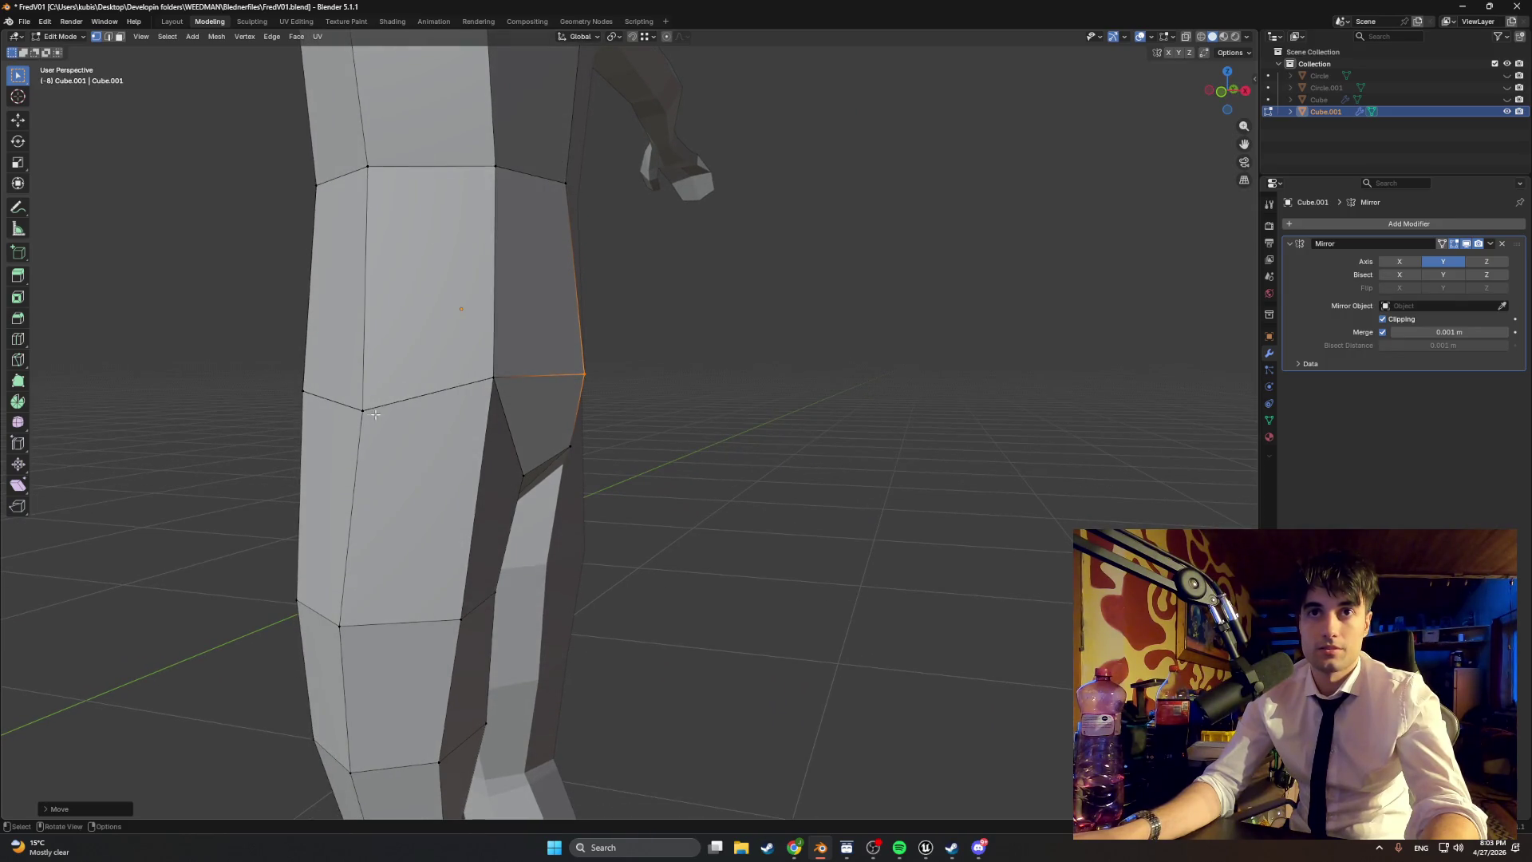
Step: In face select mode, pick two upper-leg faces and extrude them outward
key("3")
middle_click_drag(363, 411, 475, 366)
left_click(475, 366)
left_click(331, 263, "shift")
mouse_move(331, 263)
middle_mouse_down()
mouse_move(501, 333)
mouse_move(475, 328)
middle_mouse_up()
left_click(467, 329, "shift")
scroll(467, 328, "up", 4)
key("e")
left_click(545, 342)
mouse_move(545, 341)
middle_mouse_down()
mouse_move(448, 360)
mouse_move(499, 356)
mouse_move(467, 315)
mouse_move(414, 345)
mouse_move(427, 361)
mouse_move(437, 343)
middle_mouse_up()
Step: Scale the extruded hip faces to about 2.01, lower them into a skirt block, and review it
key("s")
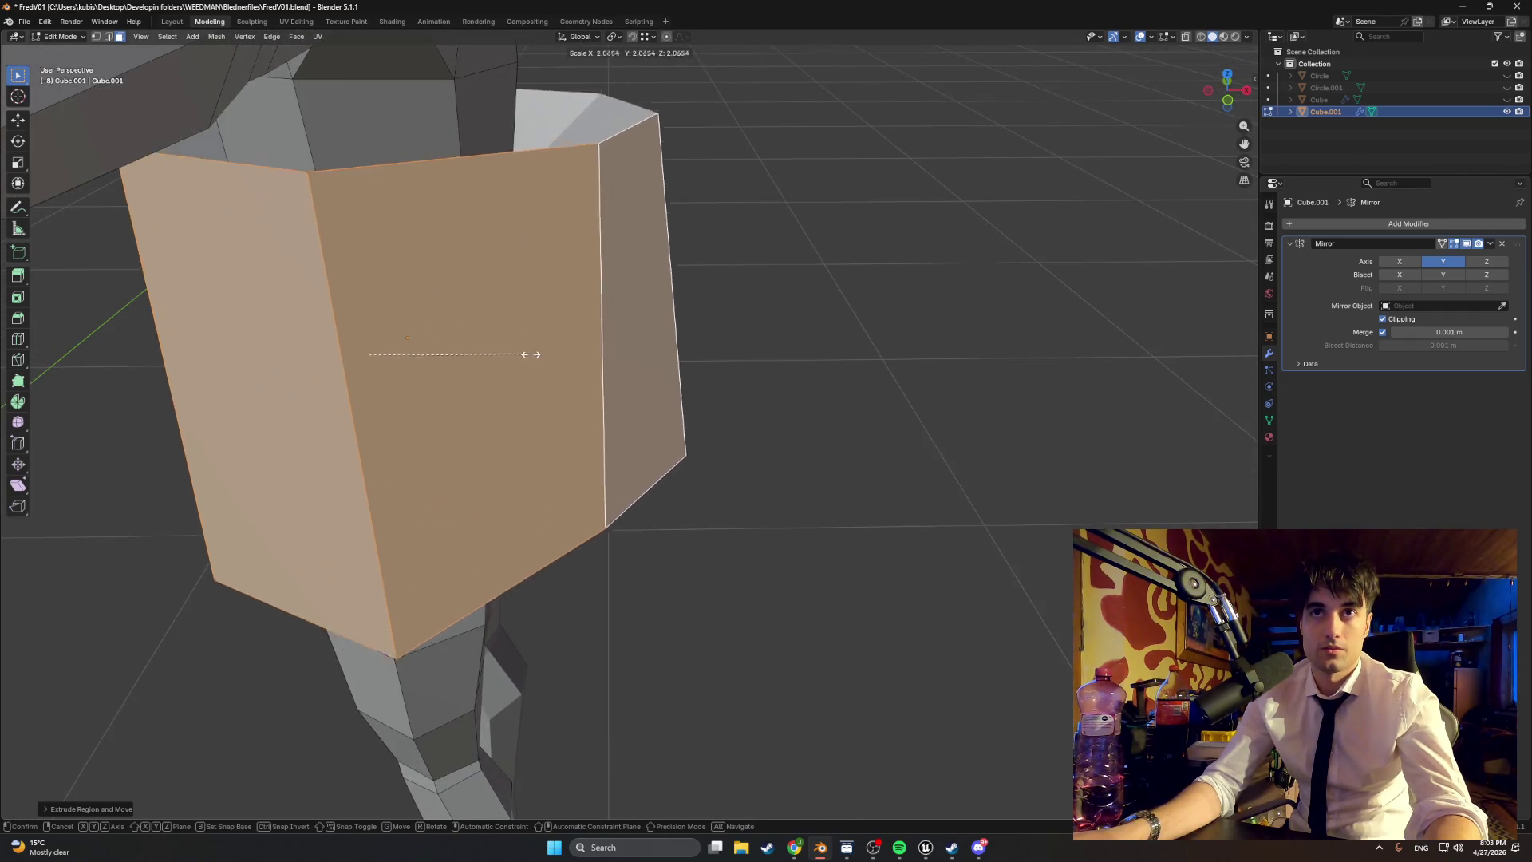
left_click(540, 345)
scroll(558, 323, "down", 5)
middle_click_drag(540, 345, 567, 312)
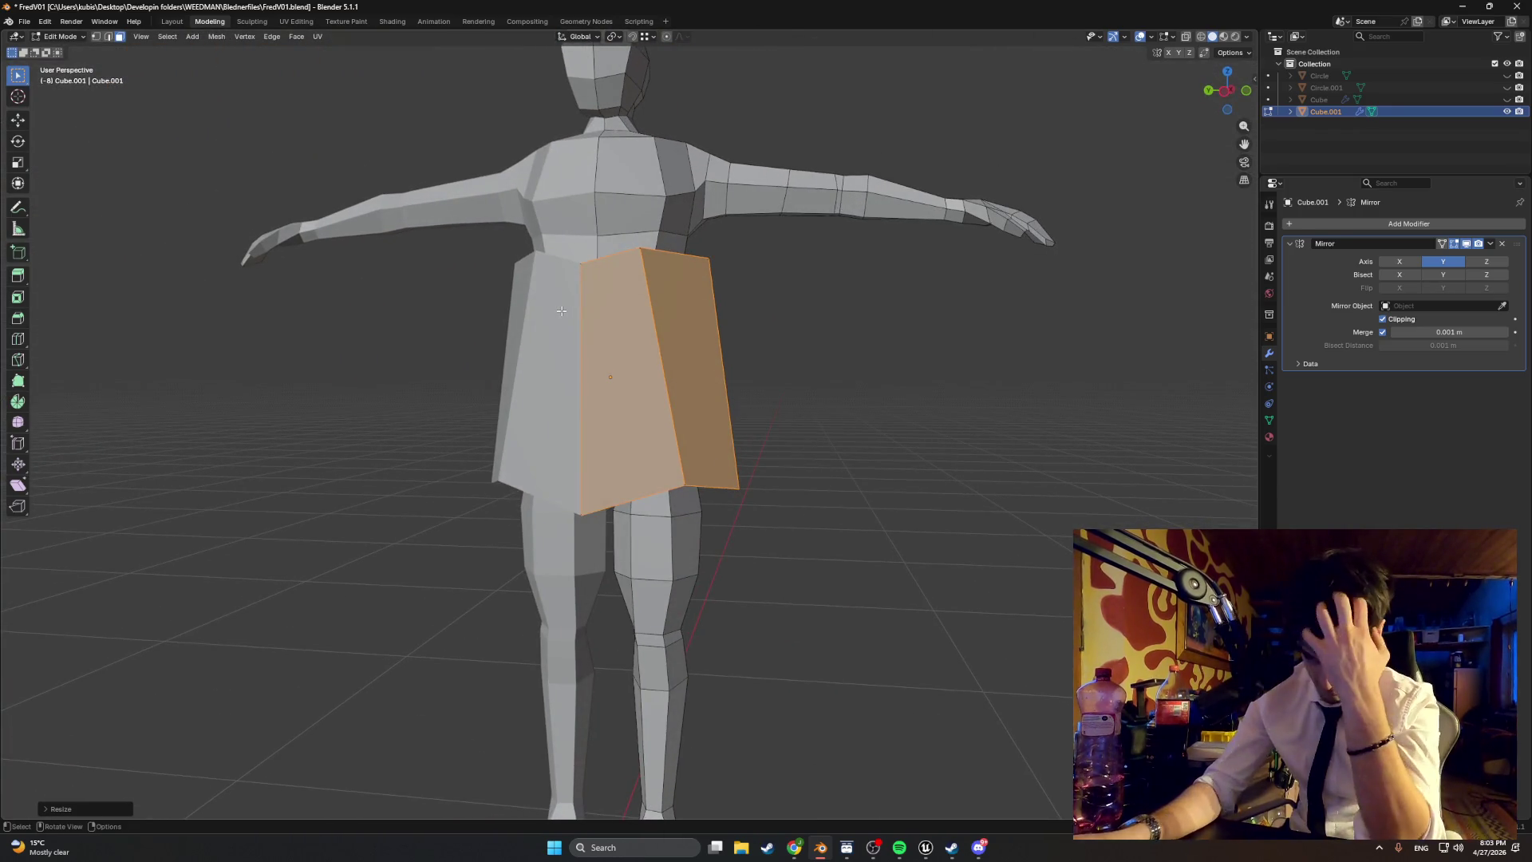
key("g")
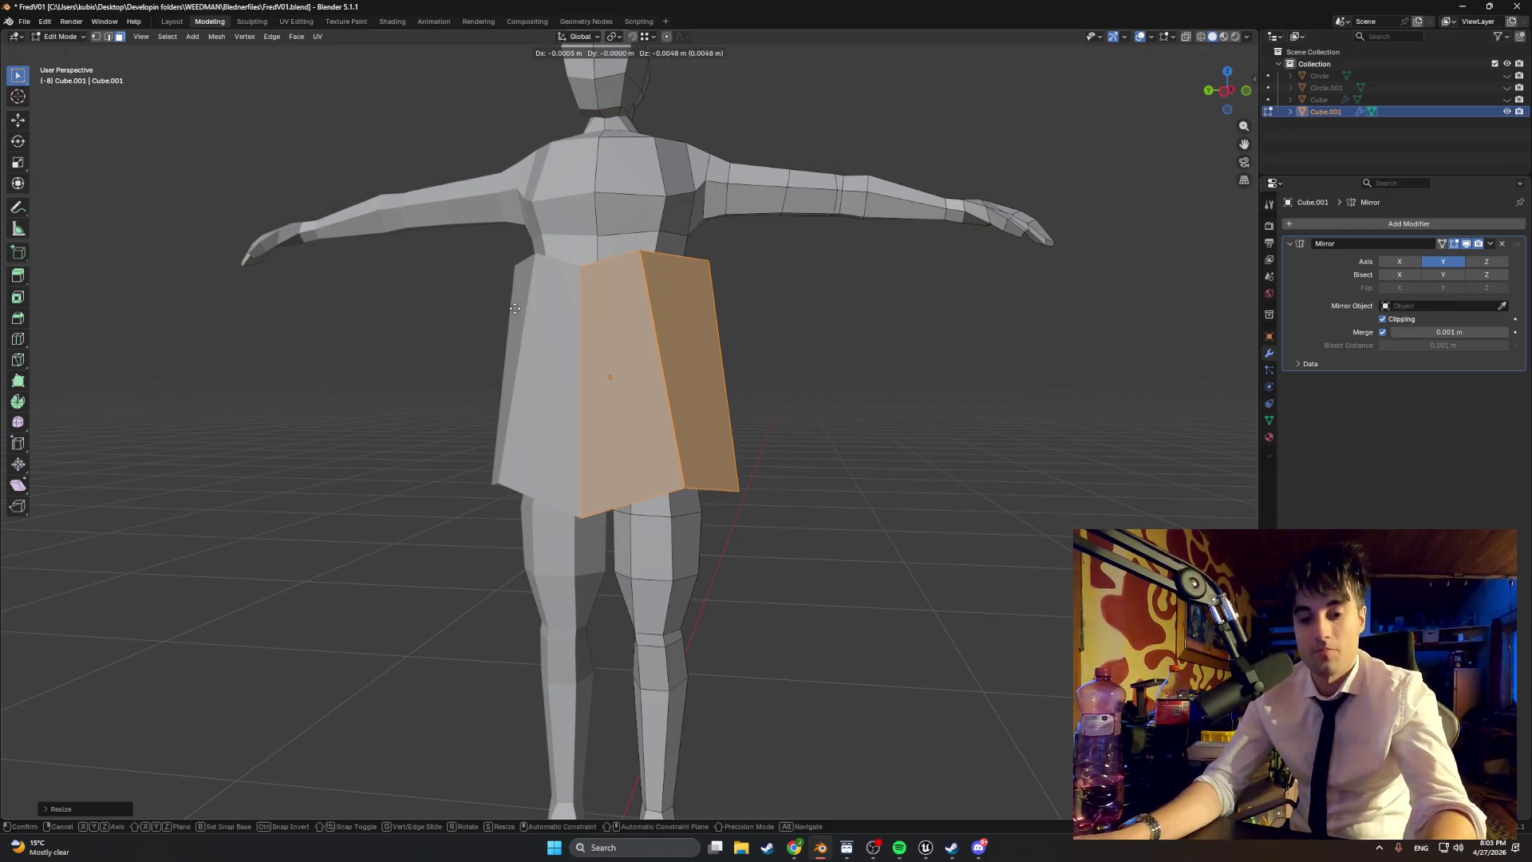
left_click(522, 479)
mouse_move(522, 479)
middle_mouse_down()
mouse_move(668, 403)
mouse_move(434, 430)
mouse_move(524, 445)
mouse_move(579, 429)
mouse_move(519, 399)
mouse_move(608, 430)
mouse_move(574, 410)
mouse_move(587, 415)
middle_mouse_up()
scroll(598, 427, "up", 4)
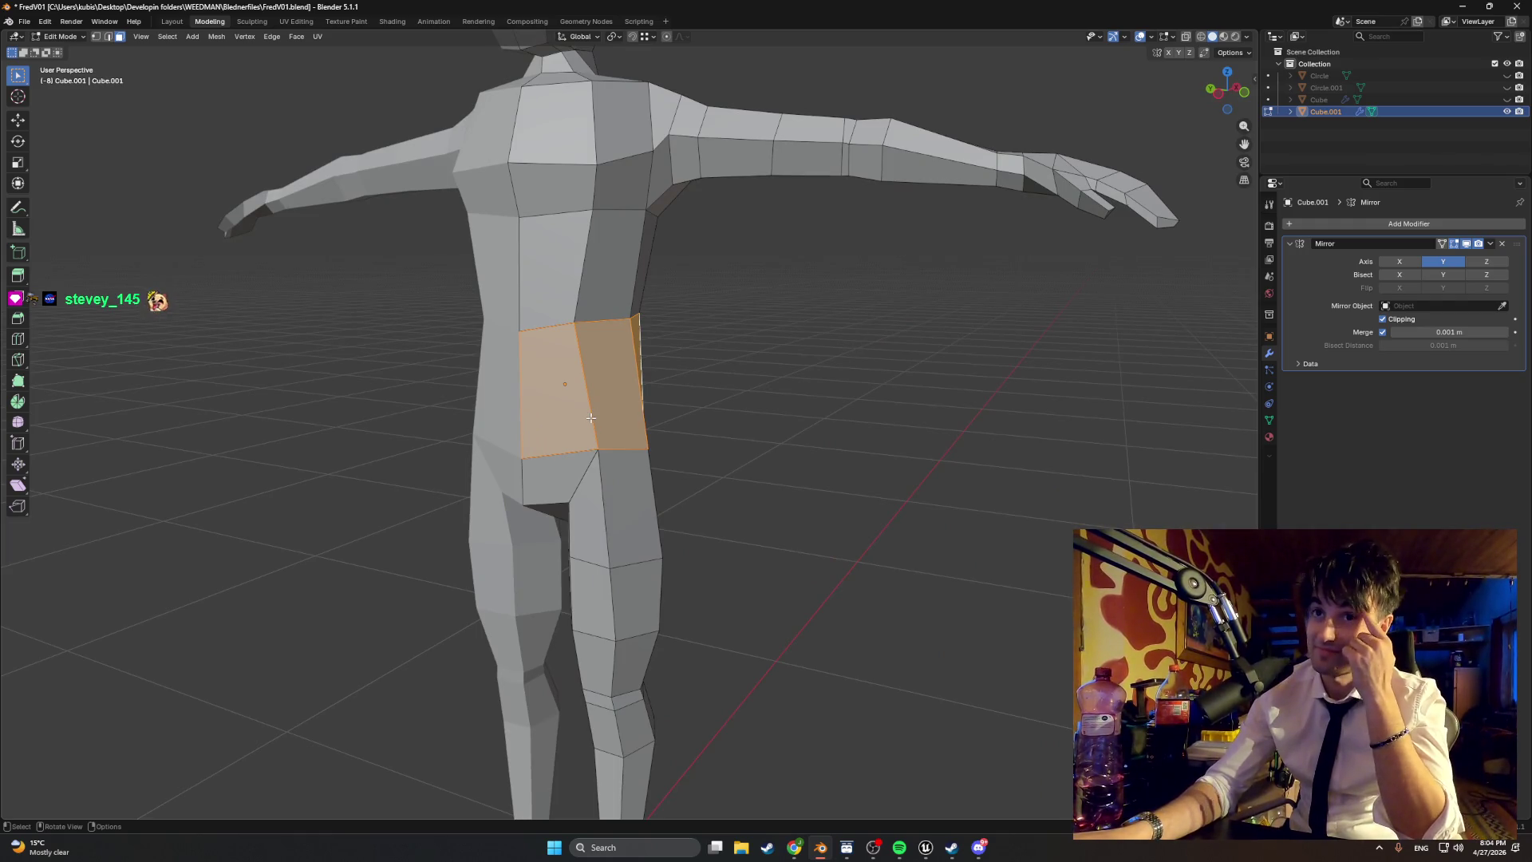
mouse_move(581, 427)
middle_mouse_down()
mouse_move(550, 423)
mouse_move(634, 432)
middle_mouse_up()
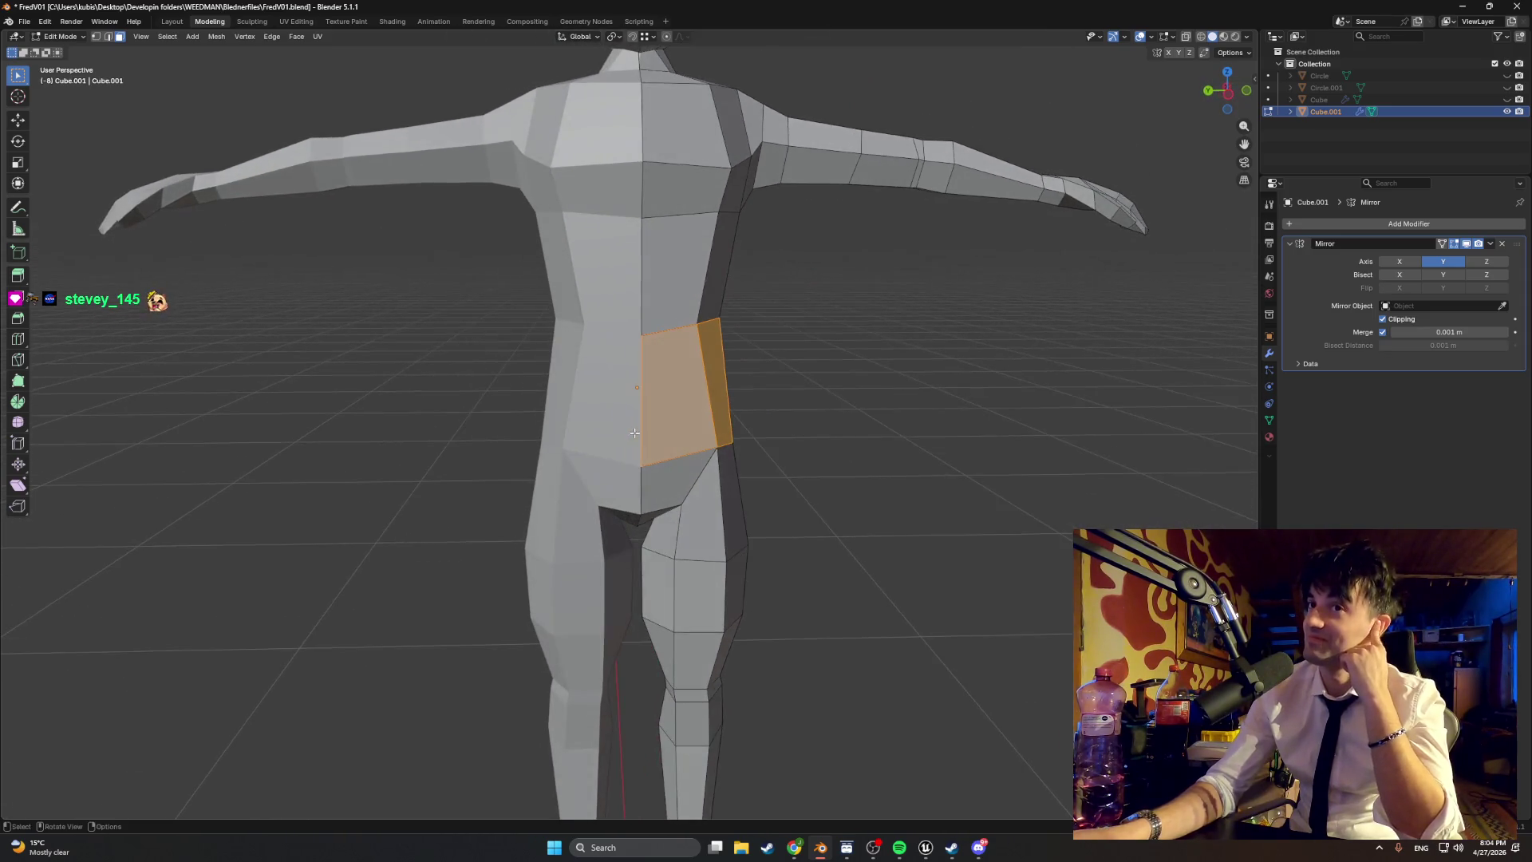
Step: In X-ray view, box-select the right half of the mesh, including the thigh, and merge its 31 duplicate vertices by distance
middle_click_drag(629, 374, 481, 371)
left_click(458, 370)
scroll(496, 387, "down", 6)
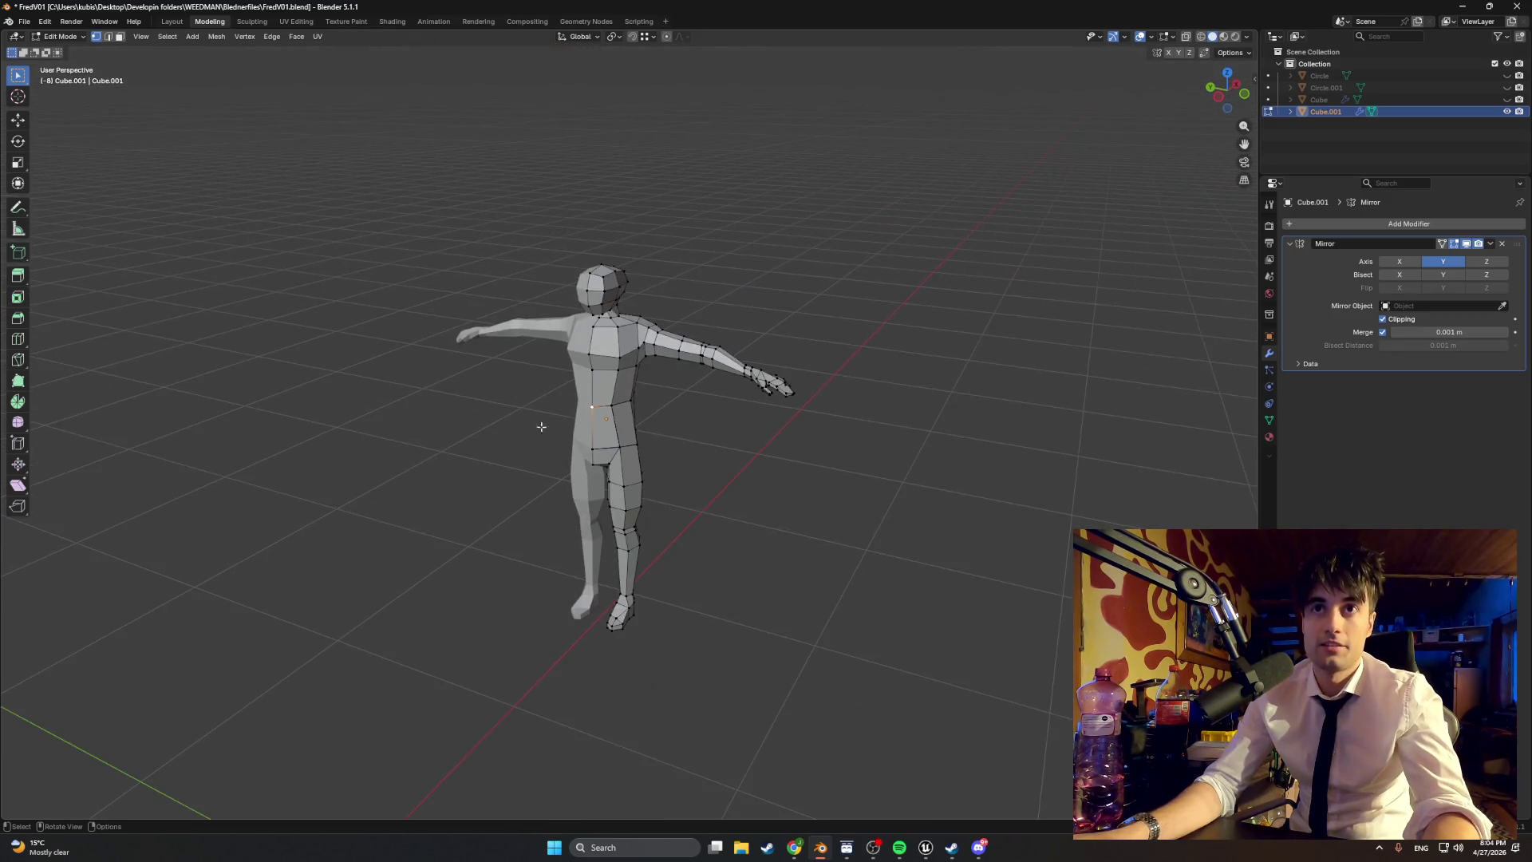
mouse_move(846, 673)
left_mouse_down()
mouse_move(530, 274)
mouse_move(453, 256)
left_mouse_up()
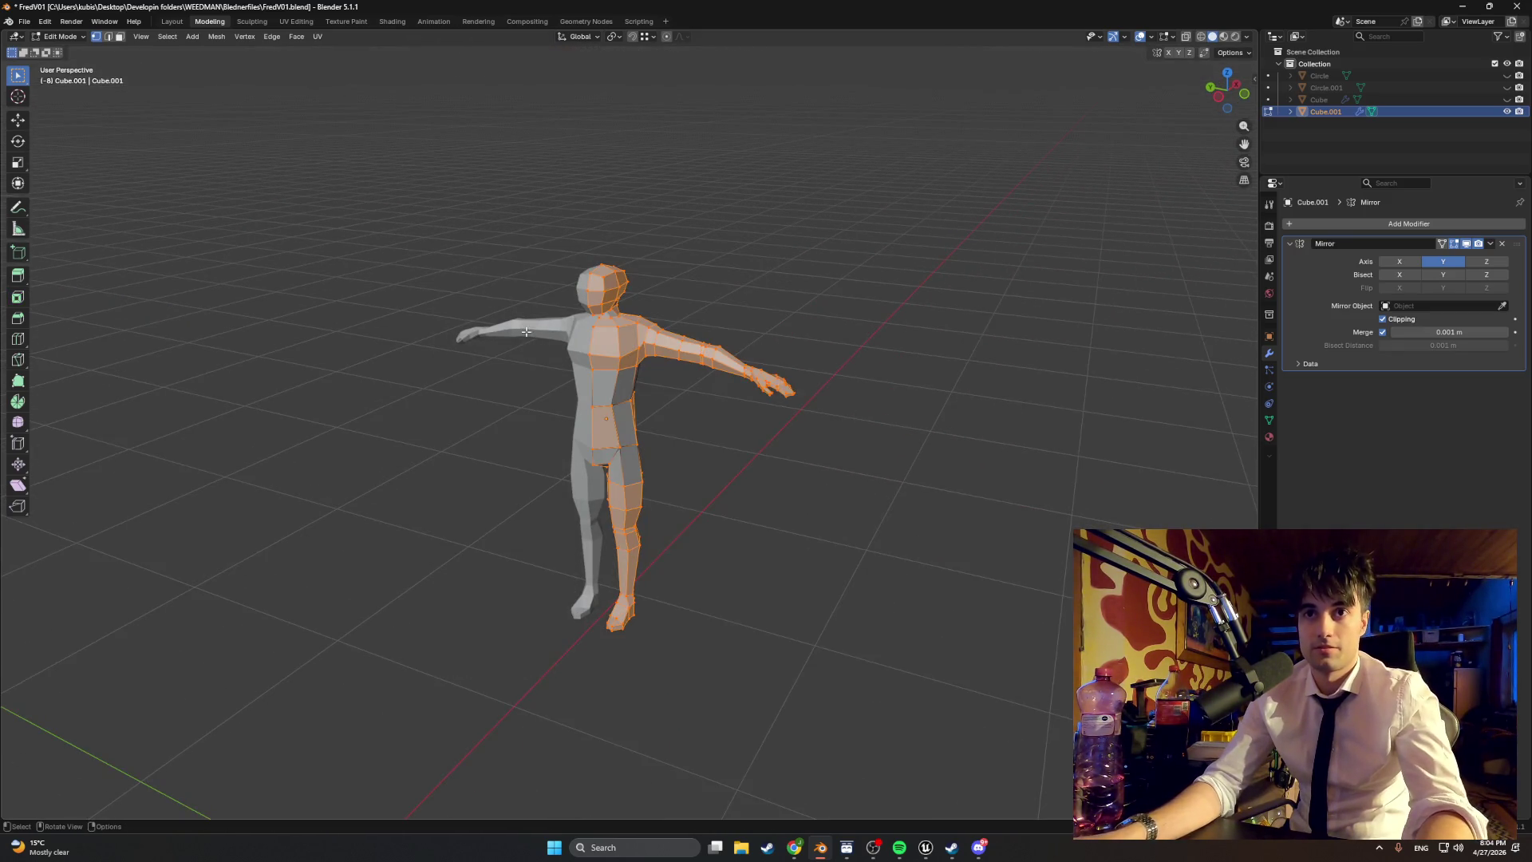
key("shift+z")
left_click_drag(889, 732, 508, 228)
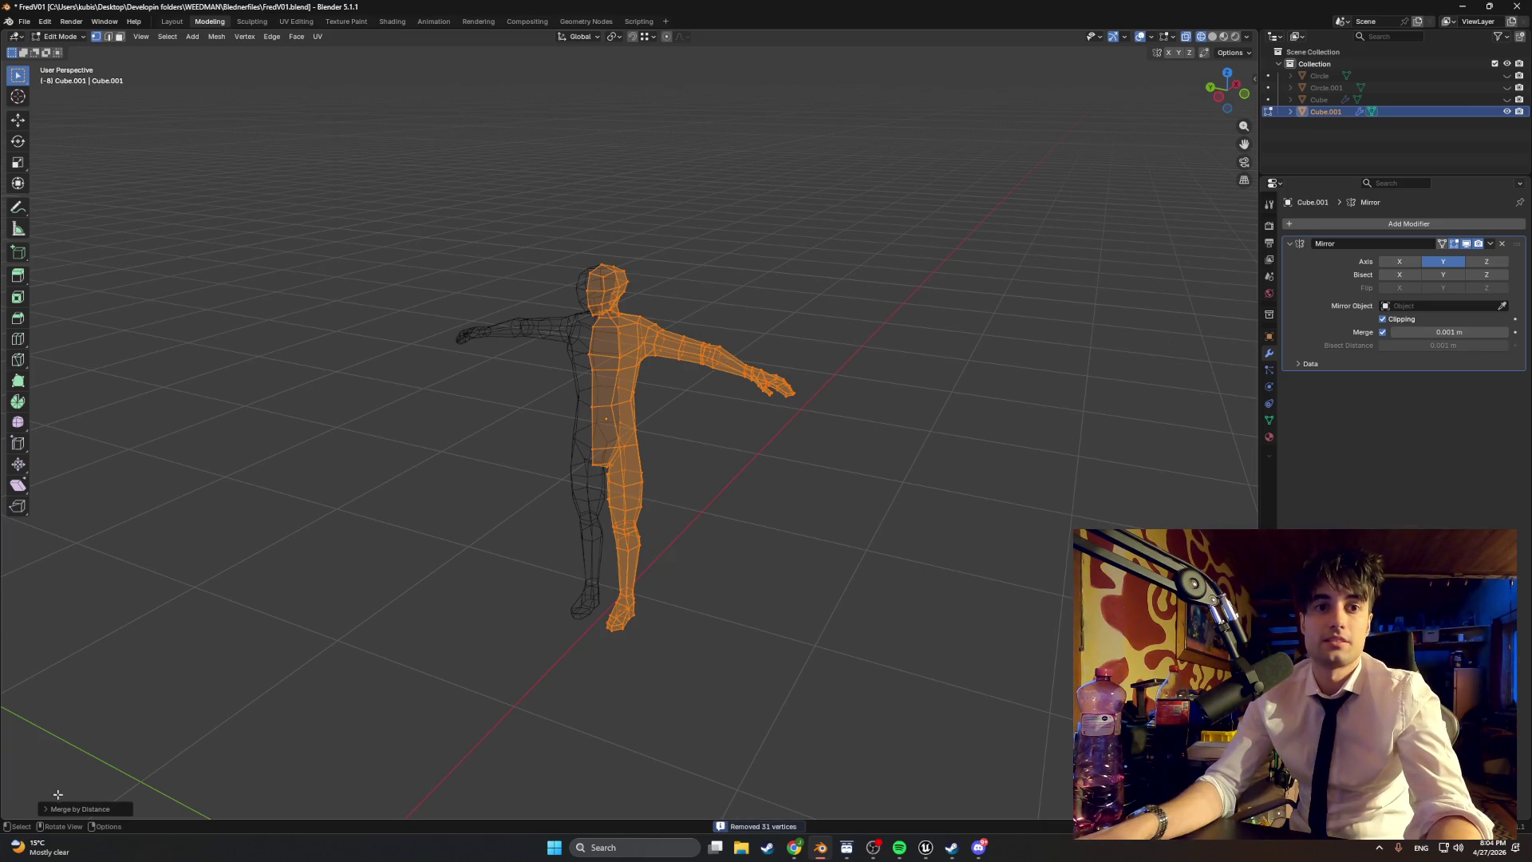
Step: Deselect everything and return the viewport to Solid shading
key("alt+a")
scroll(437, 417, "up", 4)
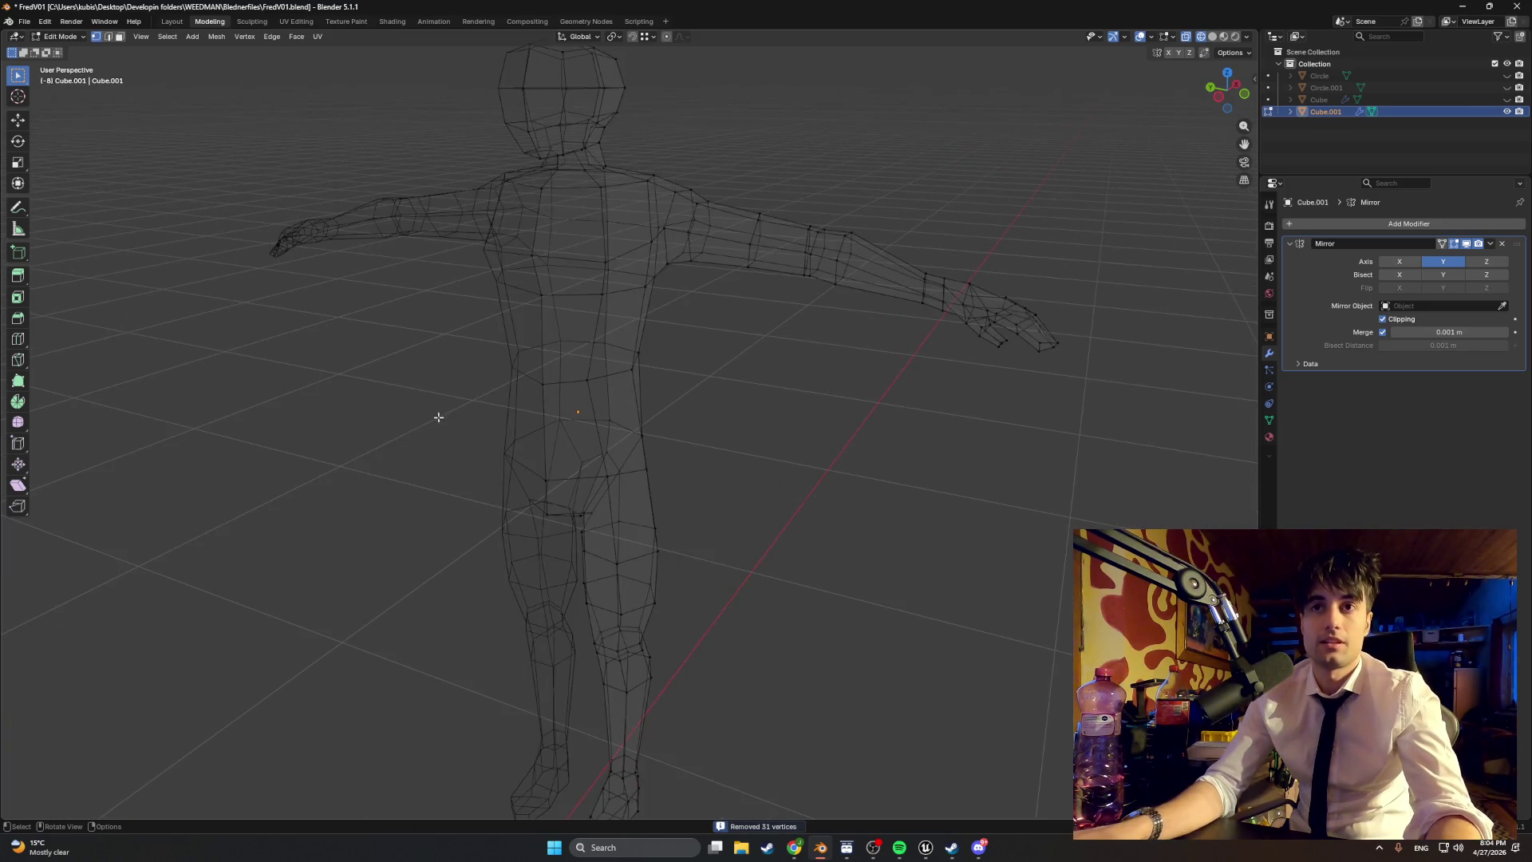
left_click(479, 412)
scroll(545, 293, "up", 5)
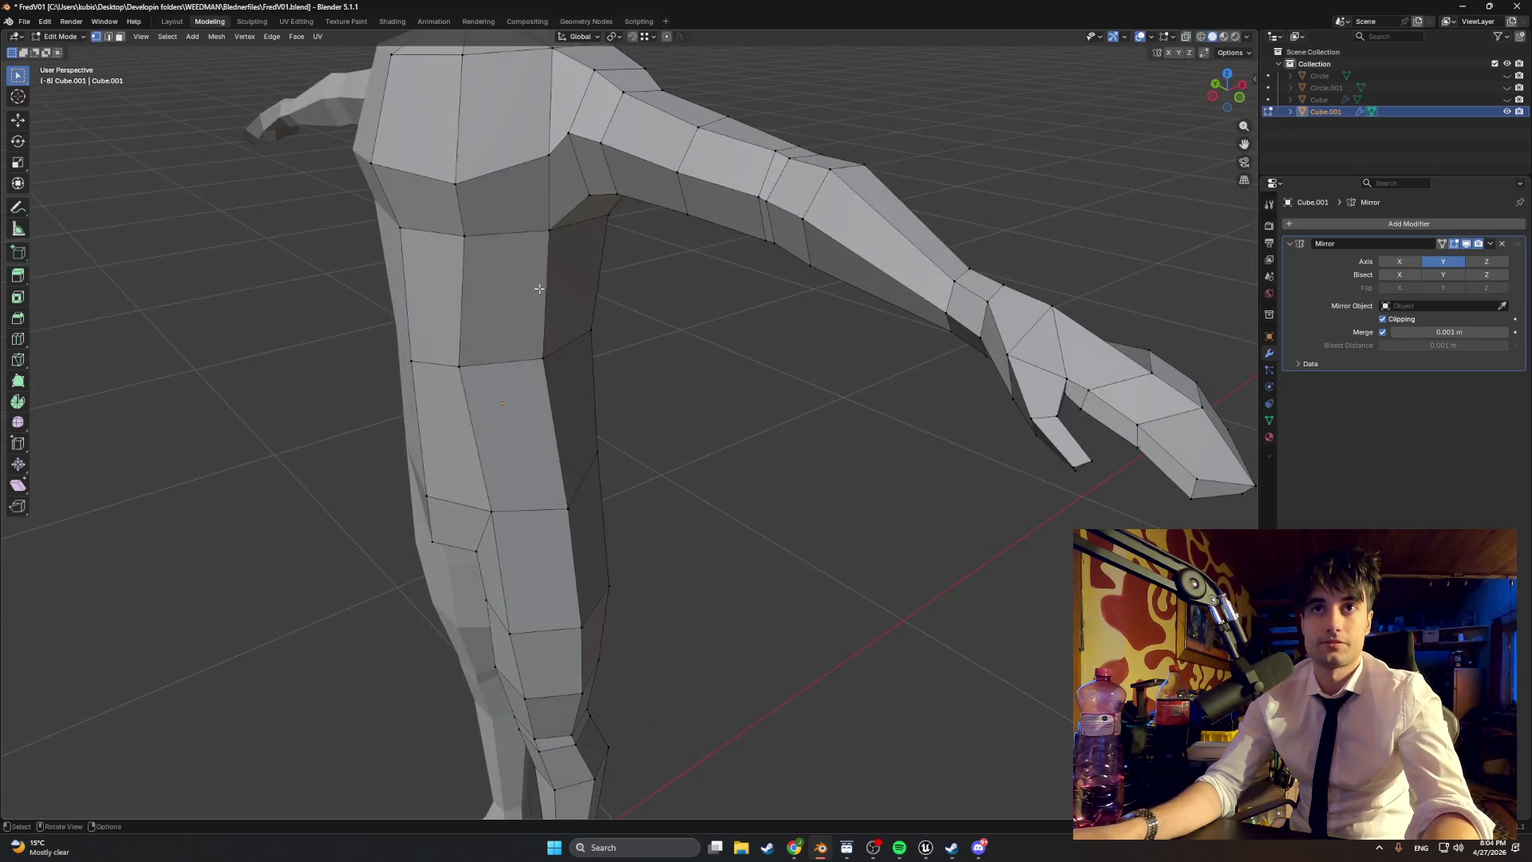
Step: Push the waist edge further out and reposition the hip vertex
key("g")
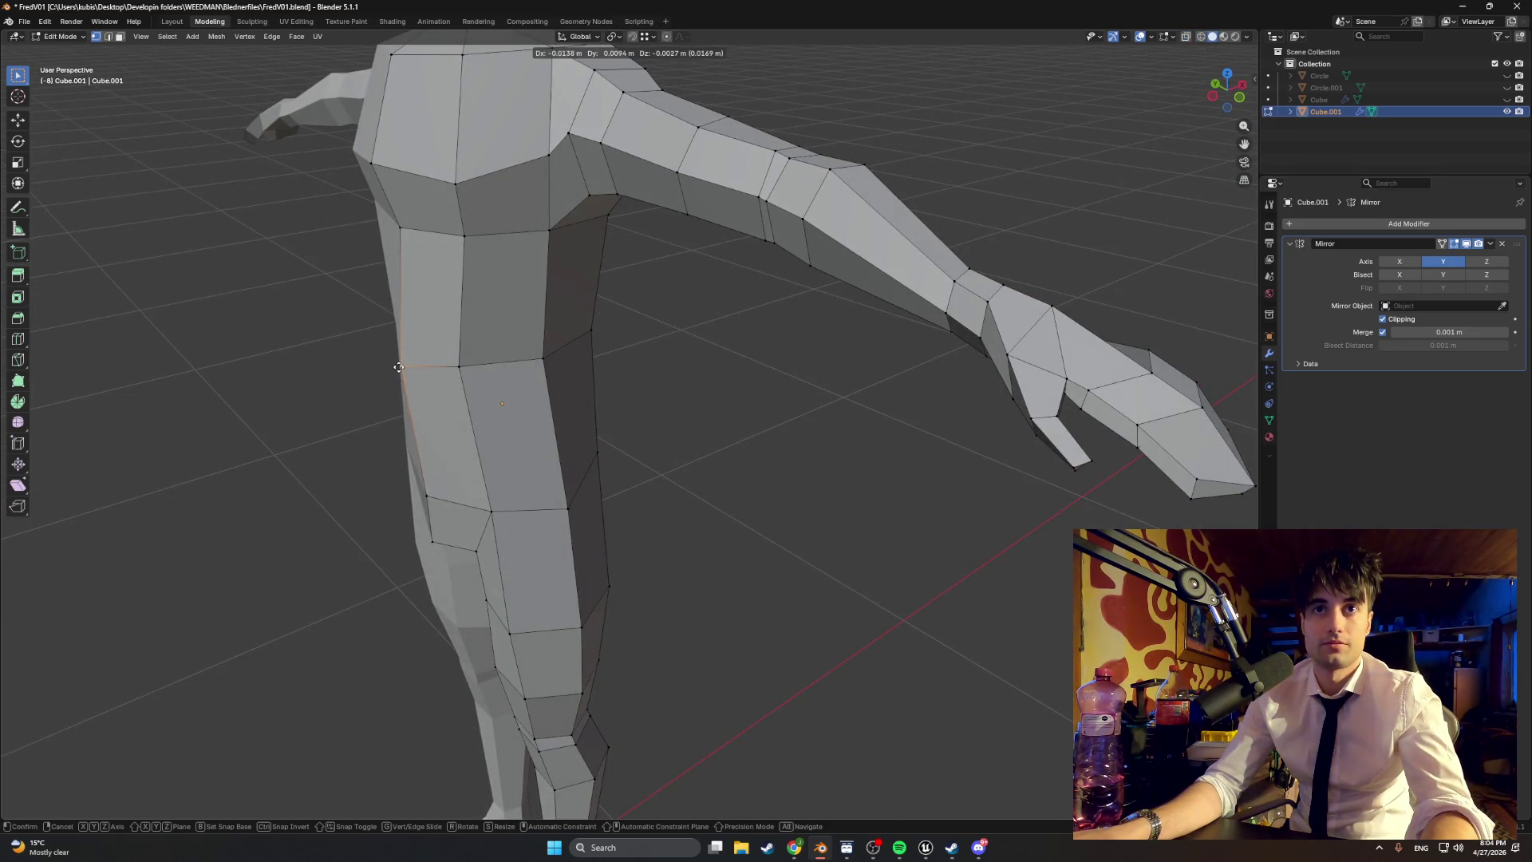
left_click(398, 366)
middle_click_drag(398, 367, 432, 331)
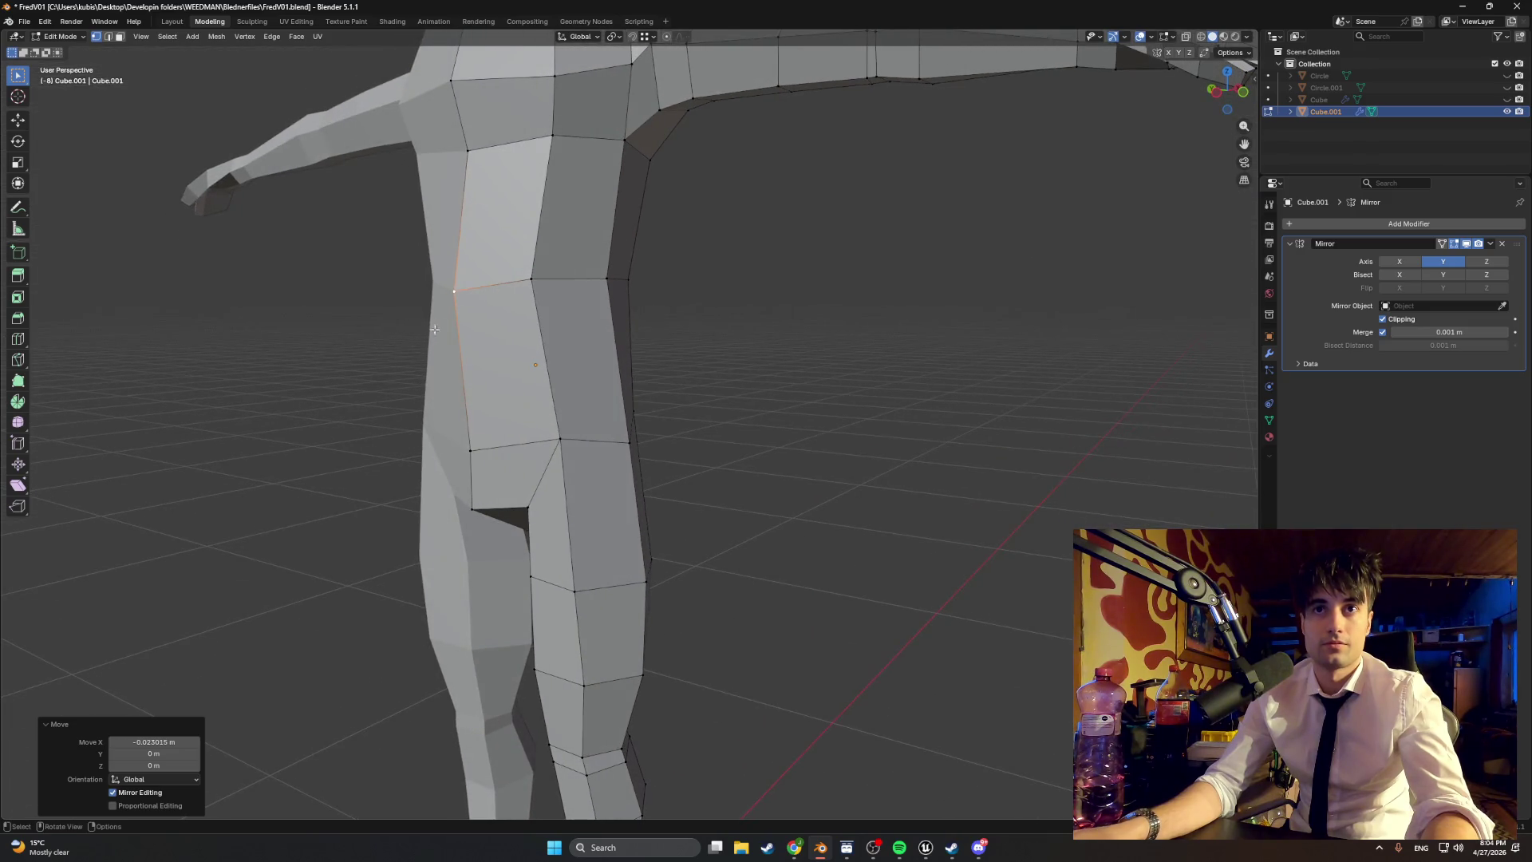
middle_click_drag(483, 457, 524, 344)
middle_click_drag(483, 391, 455, 439)
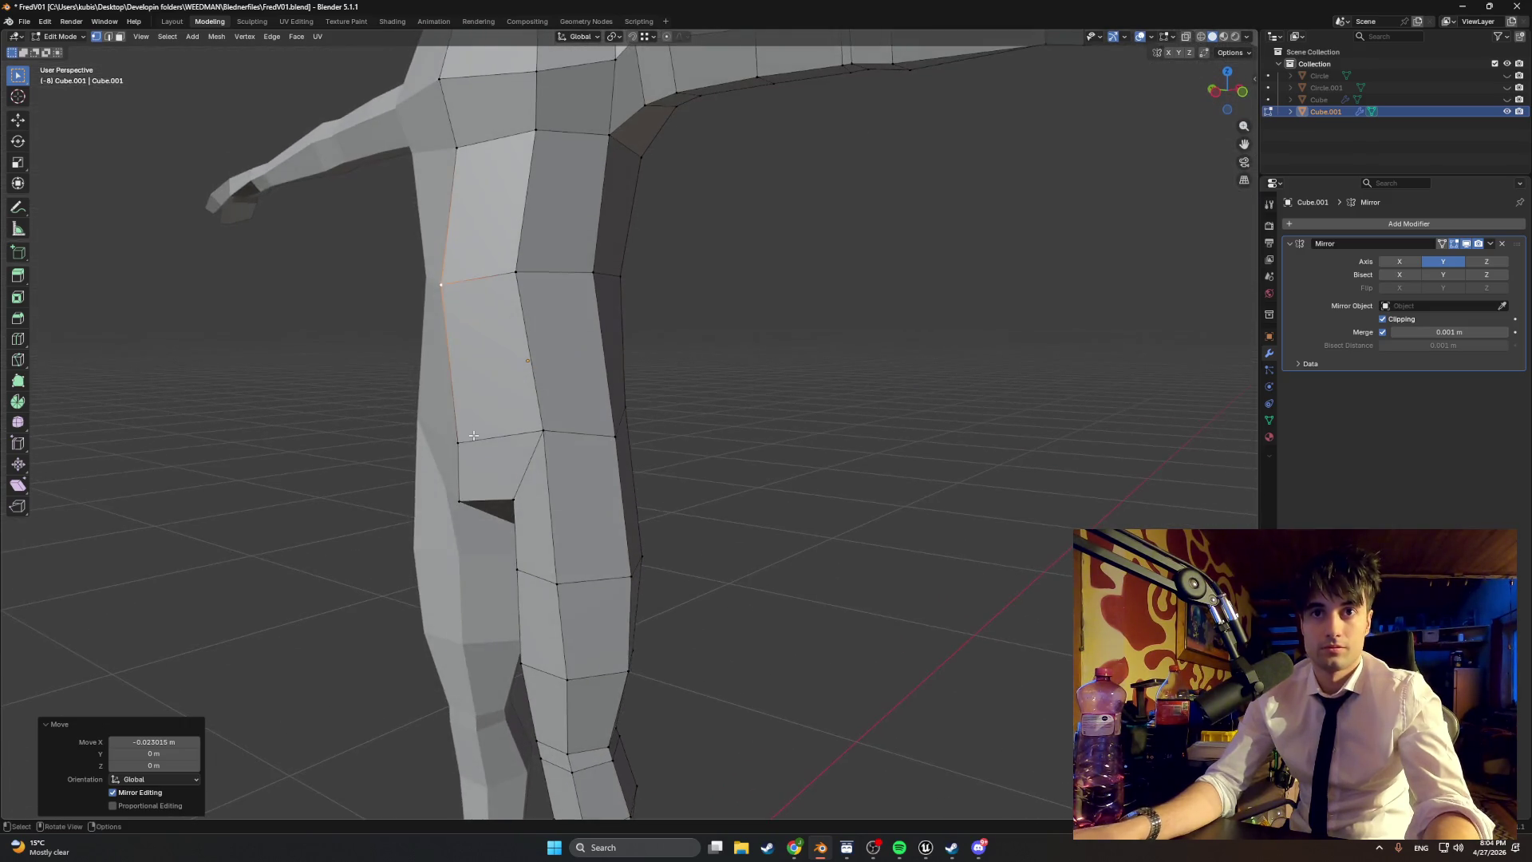
key("g")
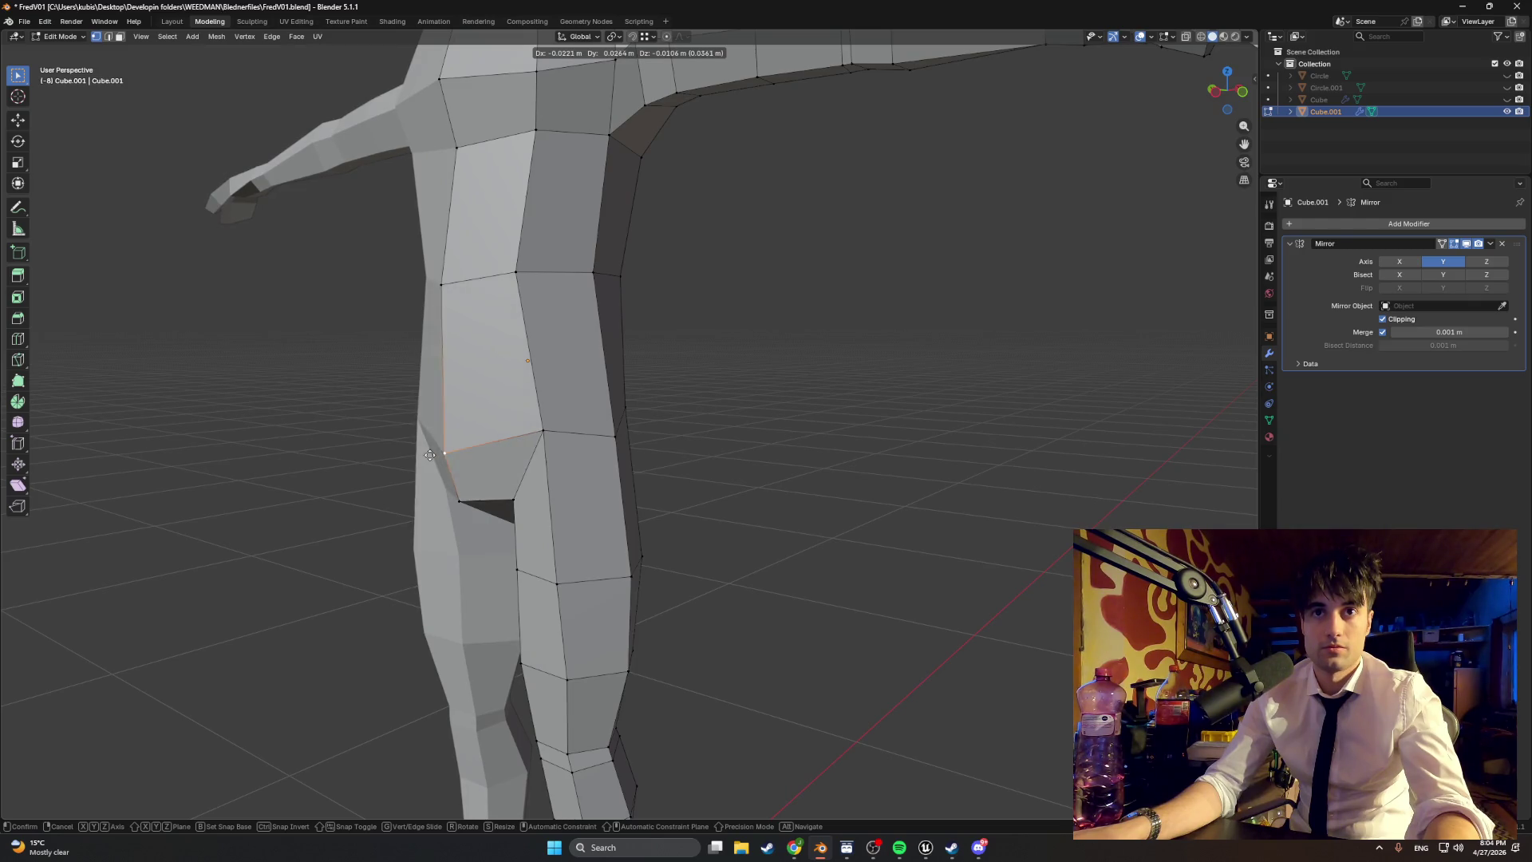
left_click(429, 455)
Step: From a side view, nudge the crotch vertex and a neighbouring torso vertex
mouse_move(430, 454)
middle_mouse_down()
mouse_move(582, 418)
mouse_move(787, 441)
mouse_move(634, 422)
middle_mouse_up()
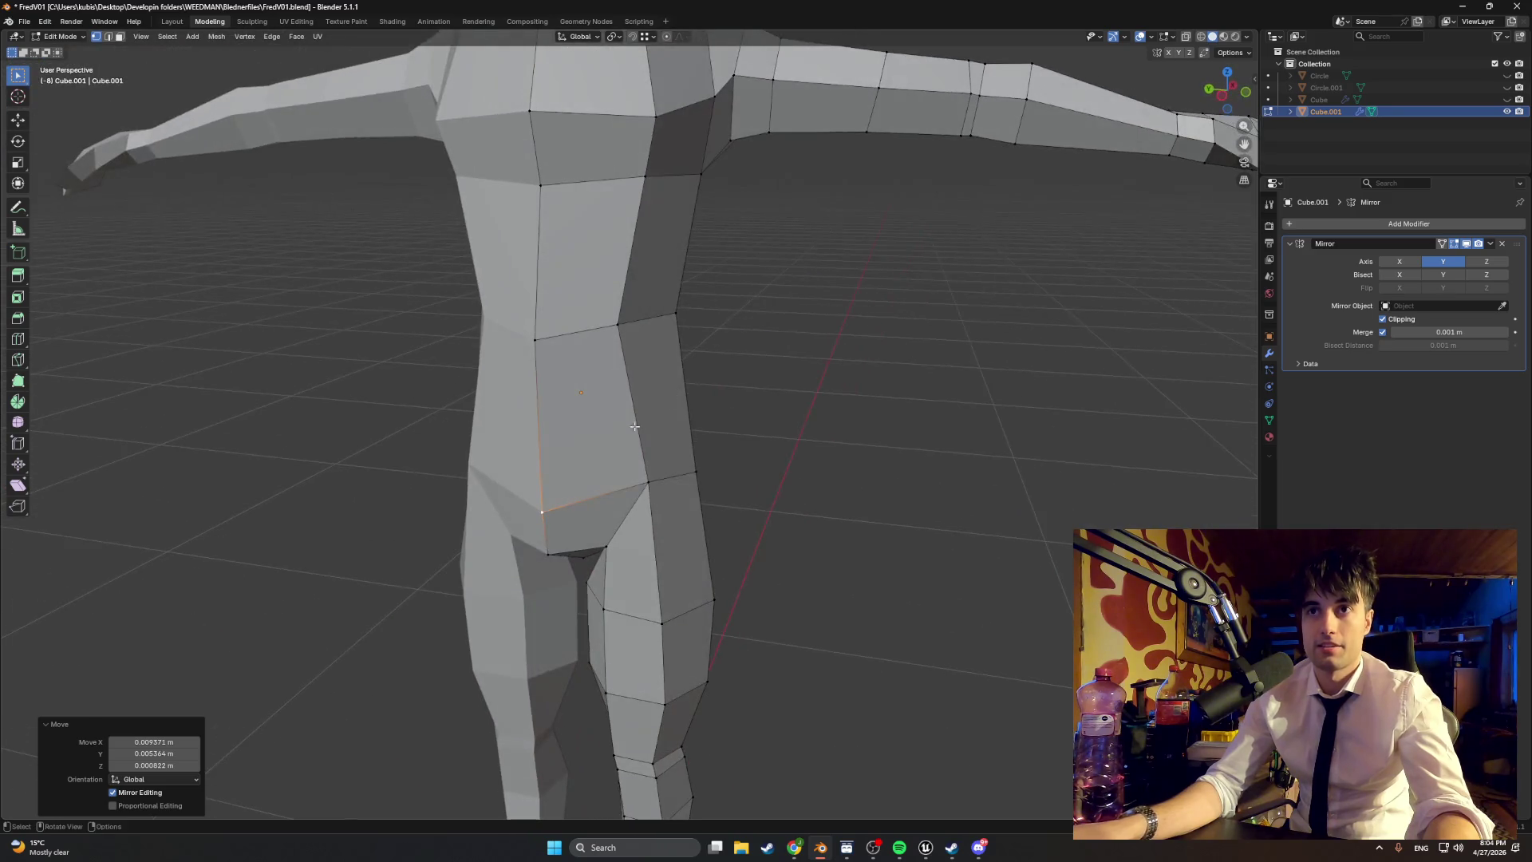
left_click(647, 483)
key("g")
left_click(657, 487)
mouse_move(657, 487)
middle_mouse_down()
mouse_move(622, 424)
mouse_move(560, 451)
middle_mouse_up()
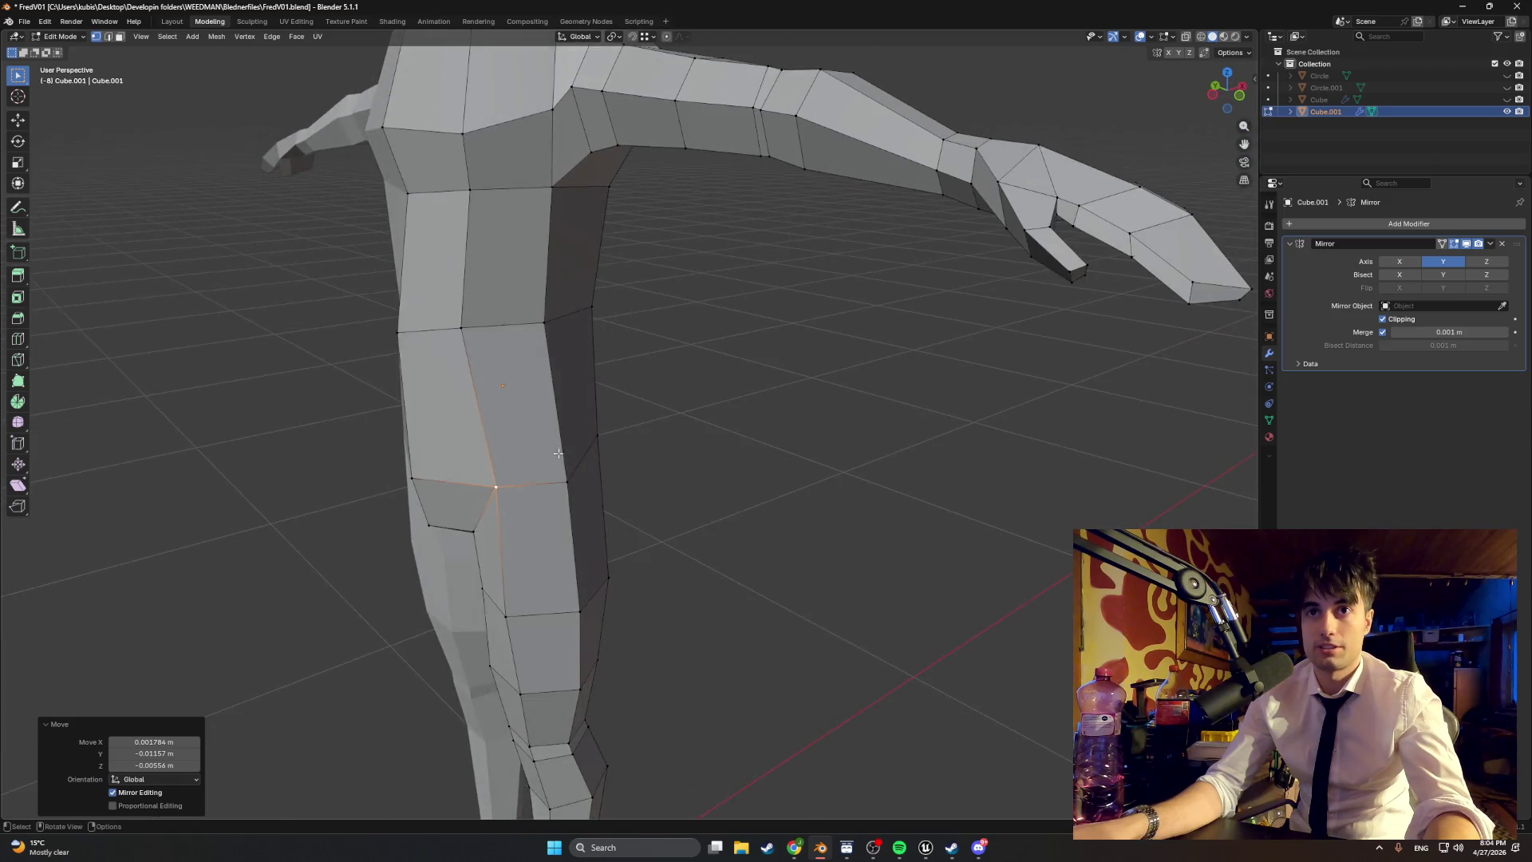
key("g")
left_click(565, 369)
Step: Reposition the waist vertex, the side-of-waist vertex and the lower waist vertex
mouse_move(565, 369)
middle_mouse_down()
mouse_move(478, 323)
mouse_move(396, 317)
mouse_move(516, 294)
middle_mouse_up()
left_click(526, 328)
key("g")
left_click(527, 328)
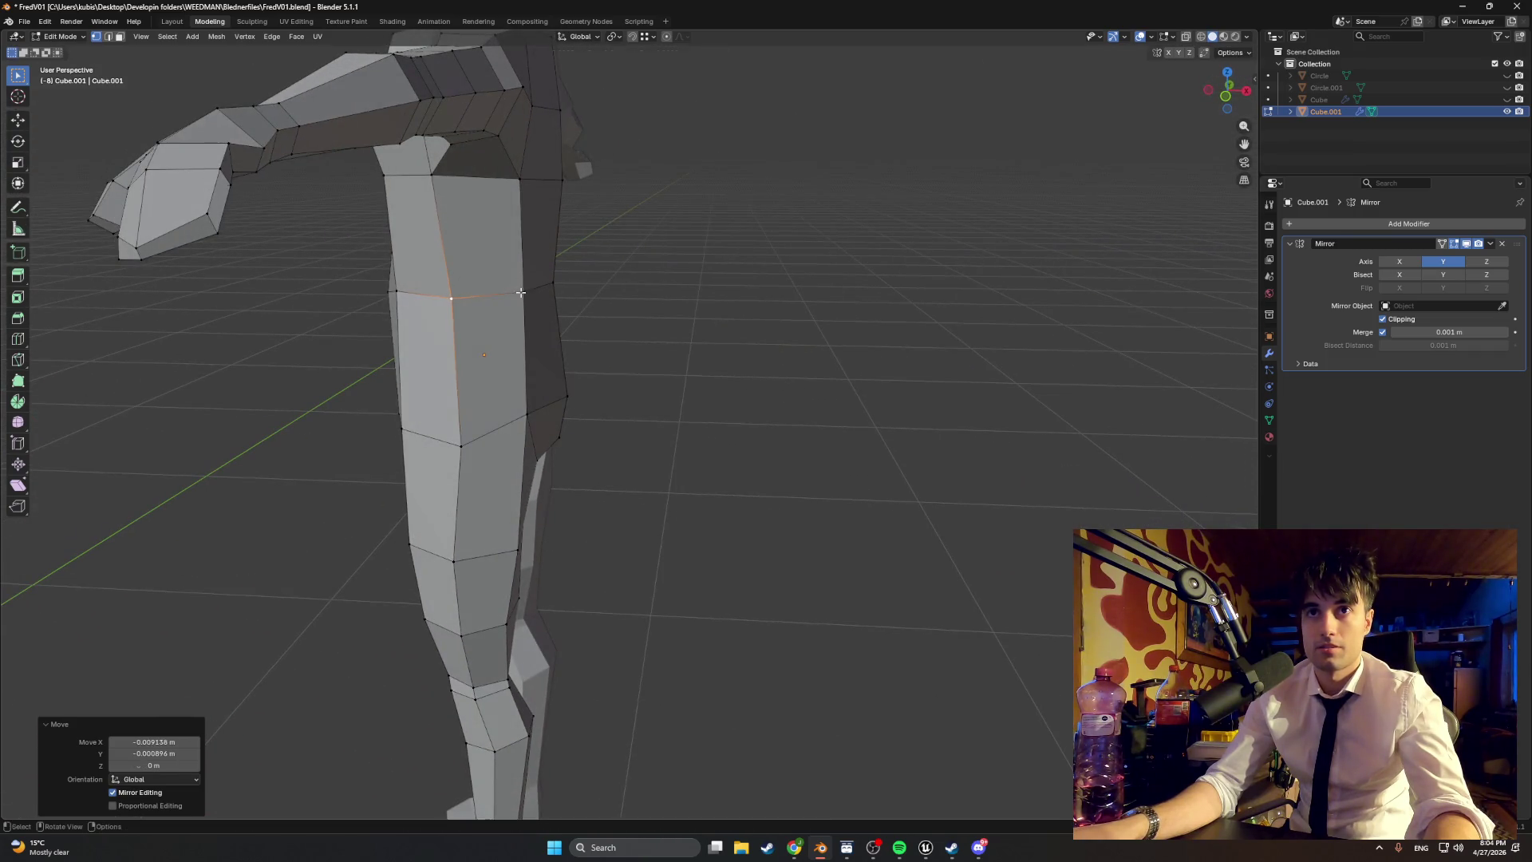
left_click(520, 292)
left_click(533, 293)
middle_click_drag(533, 294, 494, 269)
left_click(532, 397)
key("g")
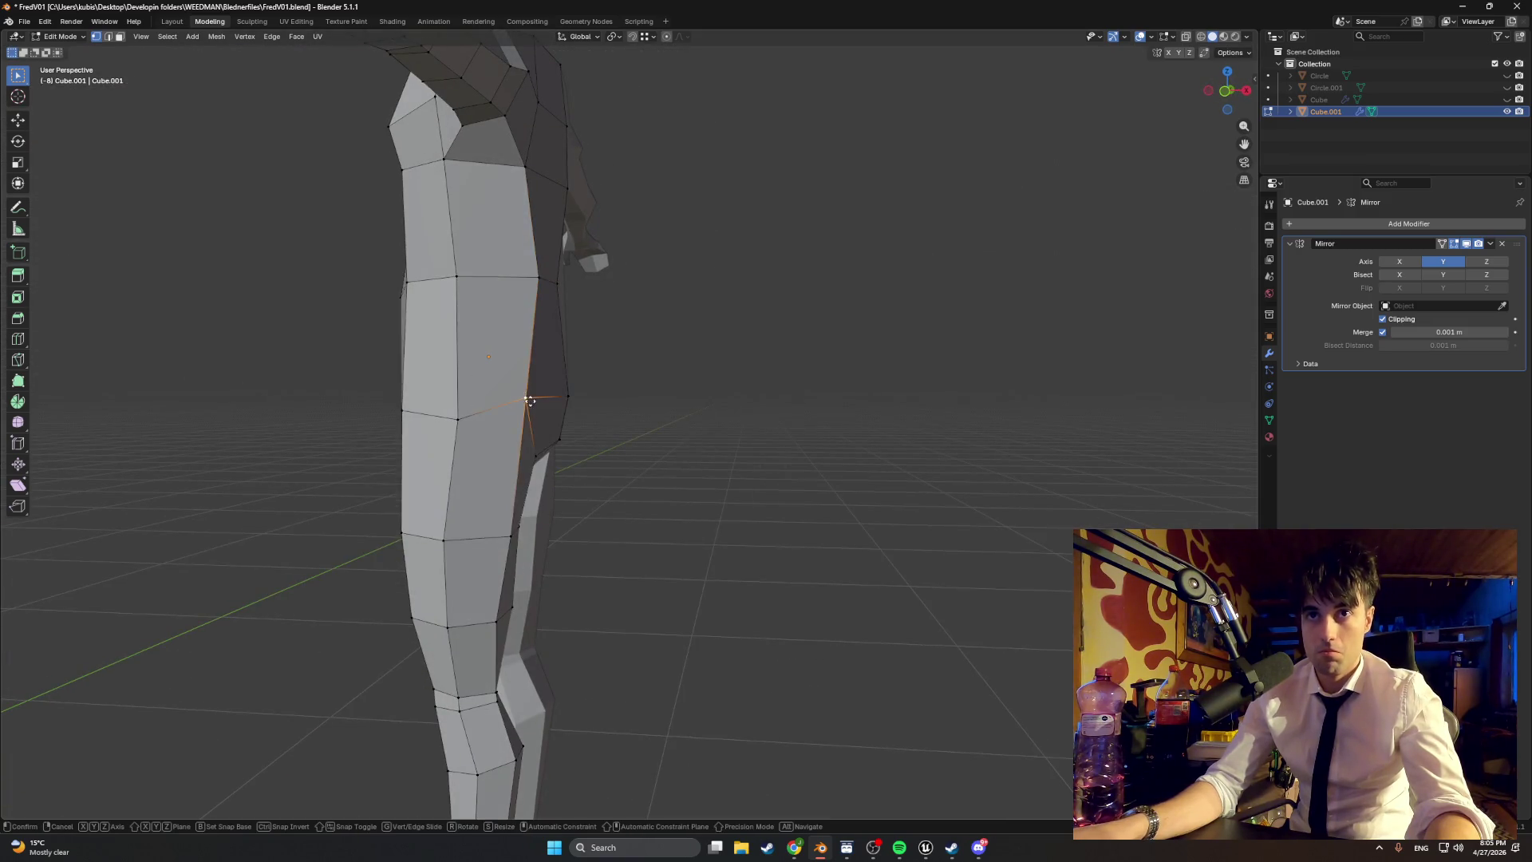
left_click(548, 421)
mouse_move(547, 420)
middle_mouse_down()
mouse_move(492, 363)
mouse_move(527, 355)
mouse_move(551, 382)
mouse_move(466, 262)
mouse_move(431, 244)
mouse_move(515, 358)
middle_mouse_up()
Step: Move a side waist vertex slightly inward and adjust the next waist vertex
left_click(534, 347)
key("g")
left_click(536, 344)
left_click(444, 238)
key("g")
left_click(447, 241)
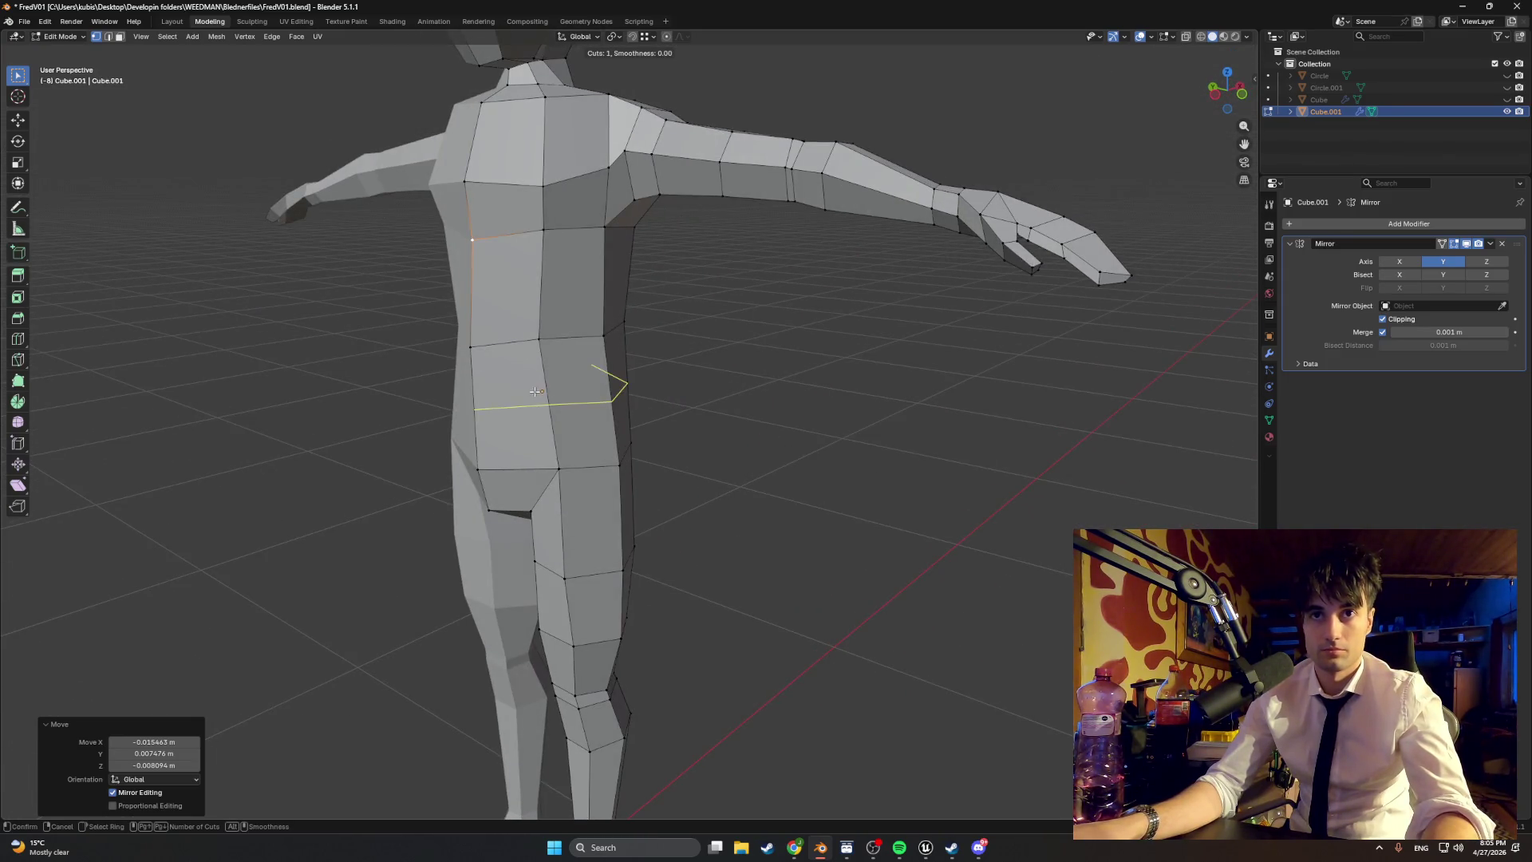
Step: Place the new edge loop across the waist and adjust the vertex next to it
middle_click_drag(524, 371, 444, 416)
left_click(443, 416)
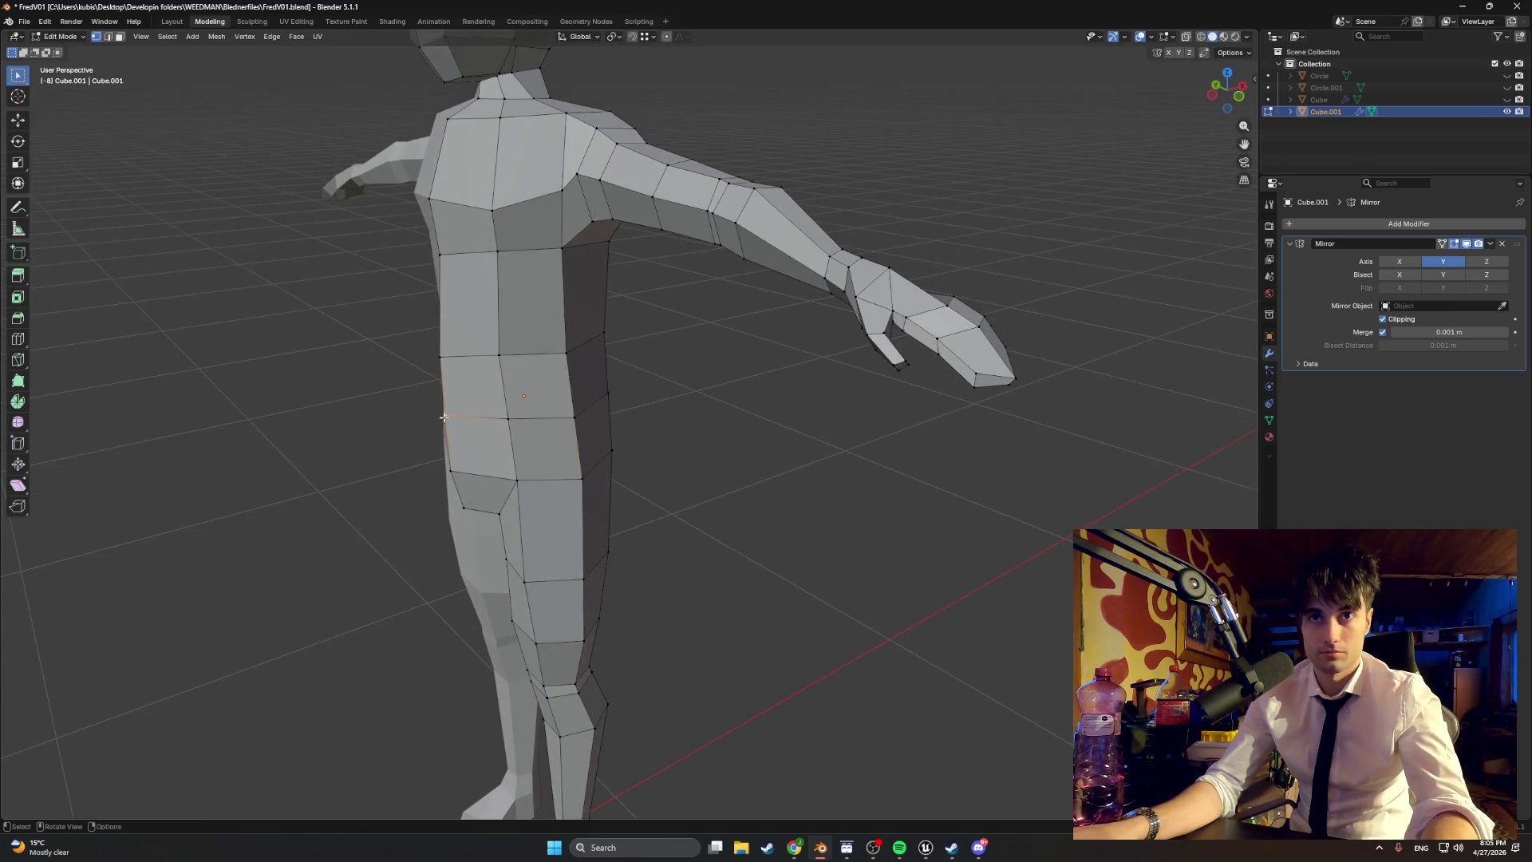
left_click(431, 420)
key("g")
left_click(431, 420)
Step: From the side, move the hip vertex along X, refine it freely, and shift the waist vertex
mouse_move(431, 419)
middle_mouse_down()
mouse_move(489, 384)
mouse_move(655, 376)
mouse_move(716, 432)
mouse_move(740, 432)
middle_mouse_up()
key("g")
key("x")
left_click(712, 450)
key("g")
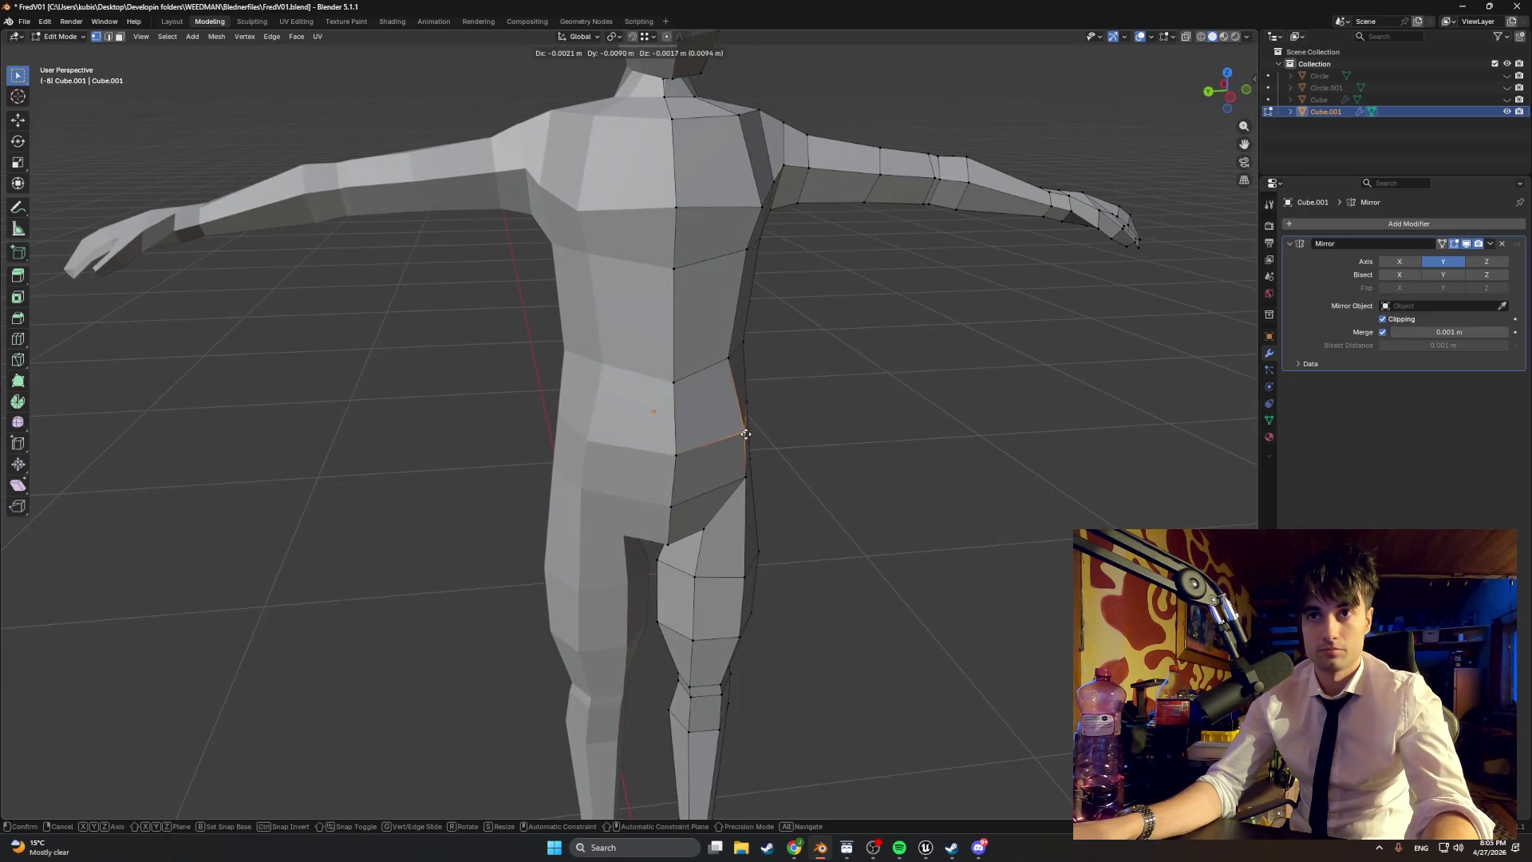
left_click(745, 434)
left_click(727, 358)
key("g")
left_click(732, 359)
Step: Reposition the chest vertex, checking the torso from Top view (numpad 7)
mouse_move(731, 359)
middle_mouse_down()
mouse_move(608, 352)
mouse_move(718, 345)
mouse_move(632, 349)
middle_mouse_up()
scroll(608, 352, "down", 5)
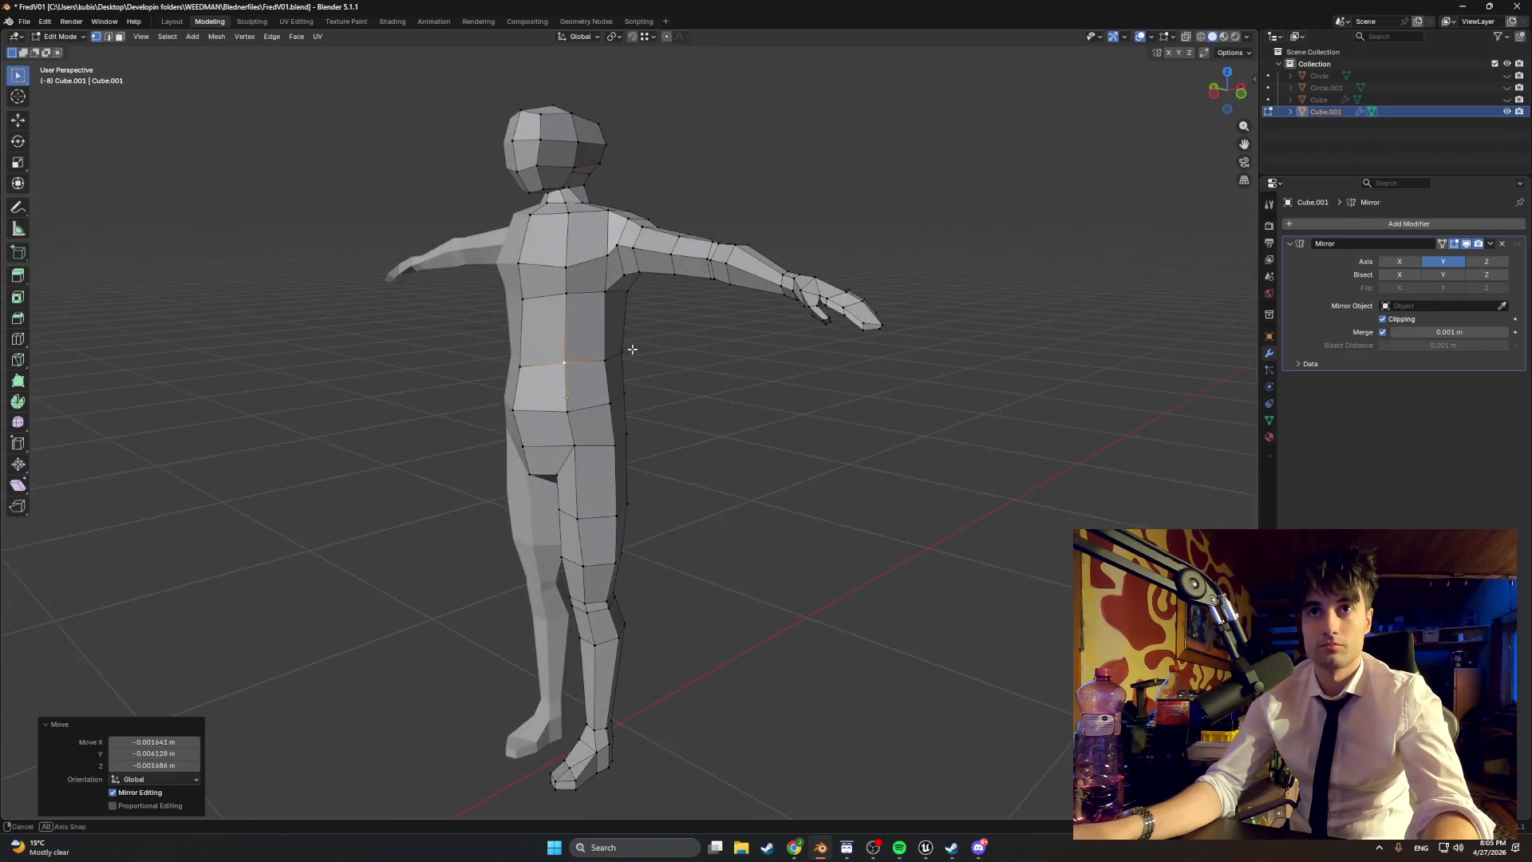
scroll(634, 346, "up", 5)
middle_click_drag(588, 414, 656, 454)
scroll(626, 424, "down", 2)
scroll(656, 454, "down", 6)
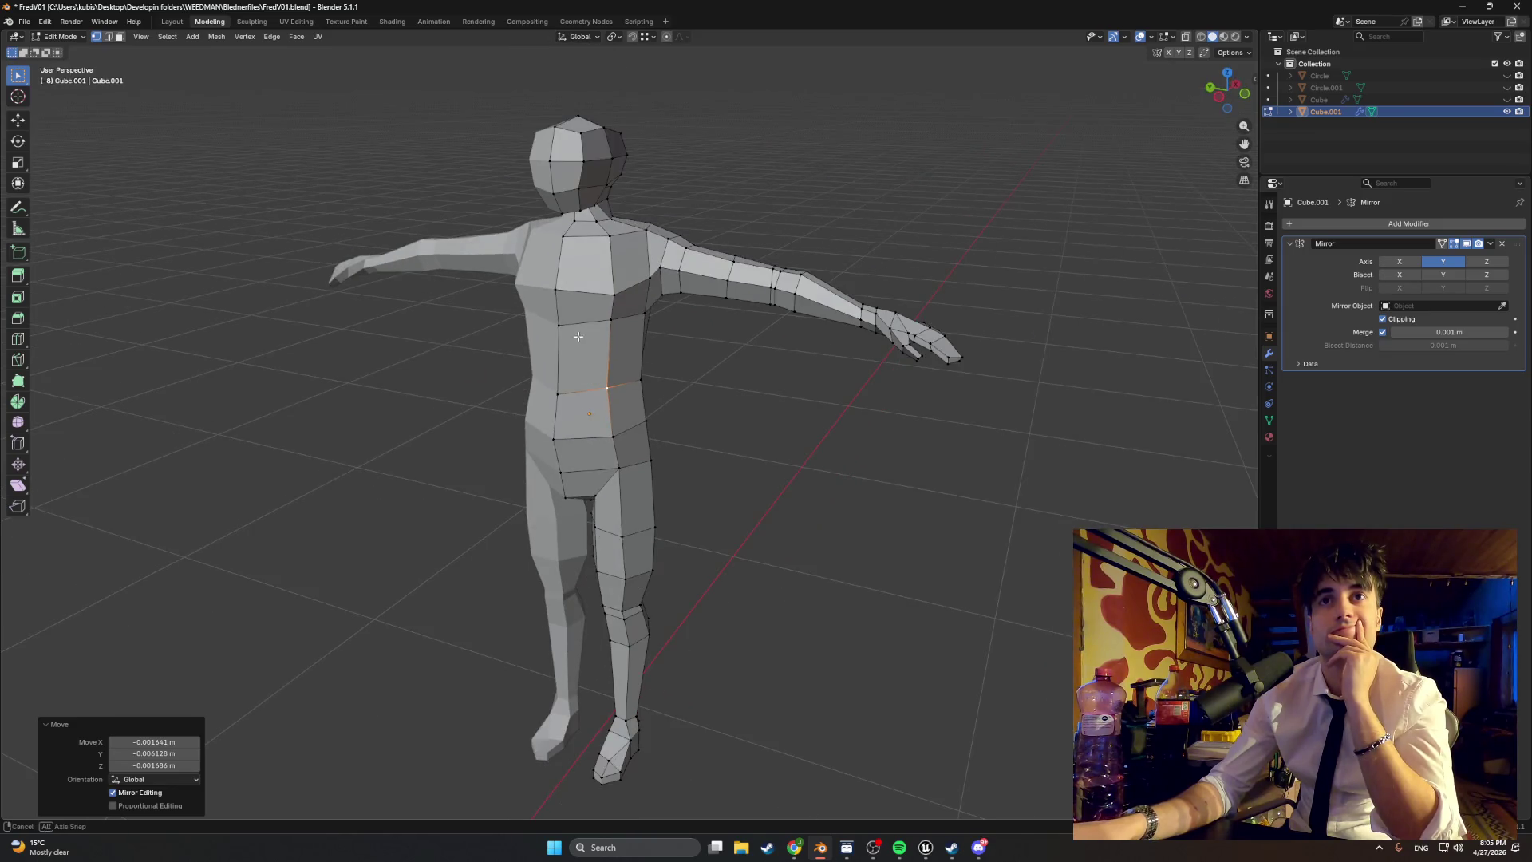
middle_click_drag(598, 344, 592, 328)
scroll(591, 325, "up", 4)
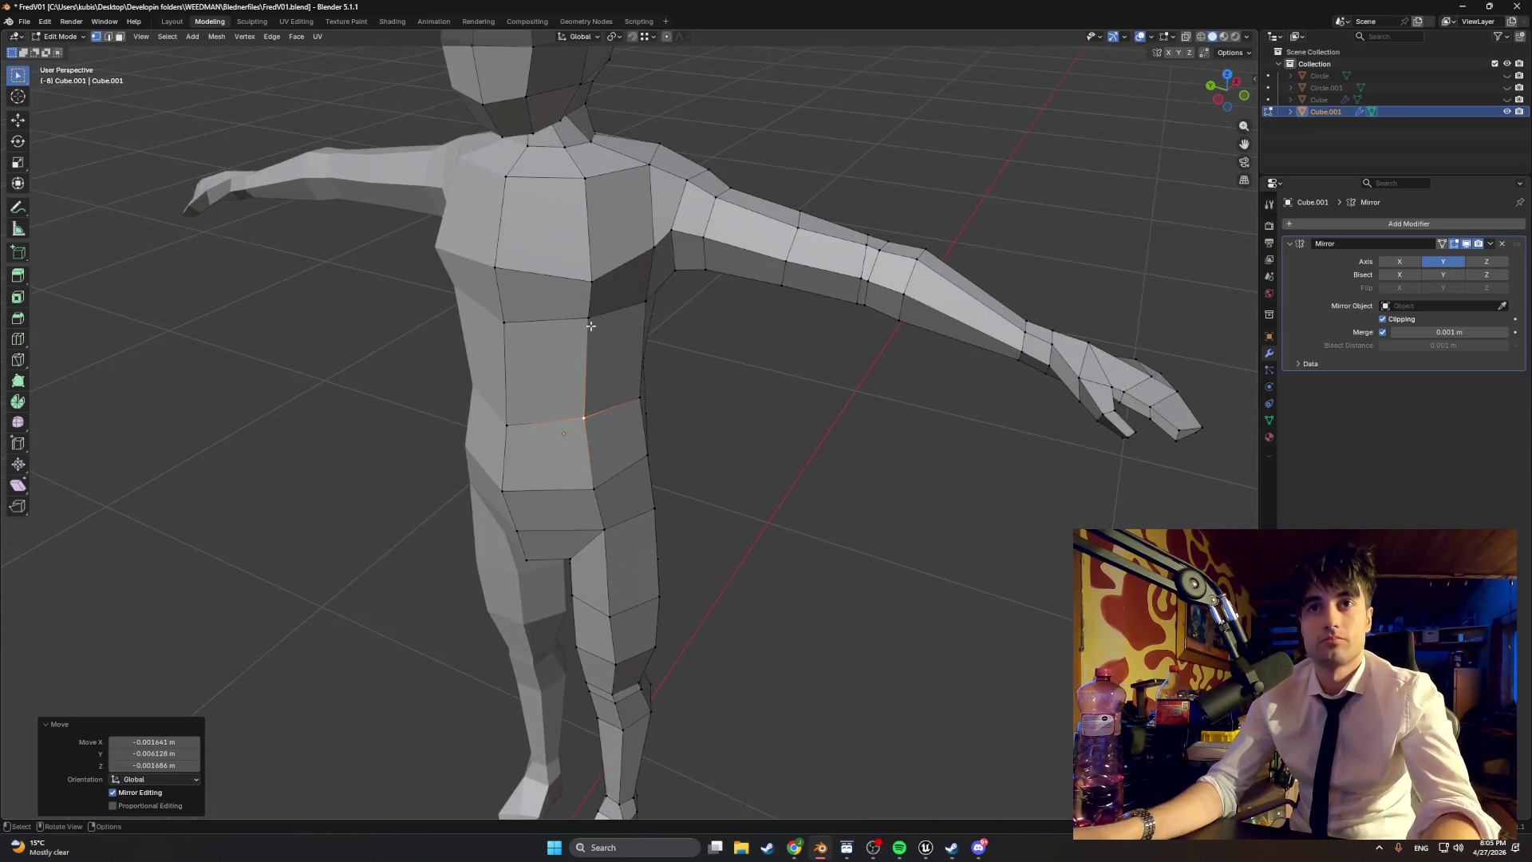
left_click(590, 285)
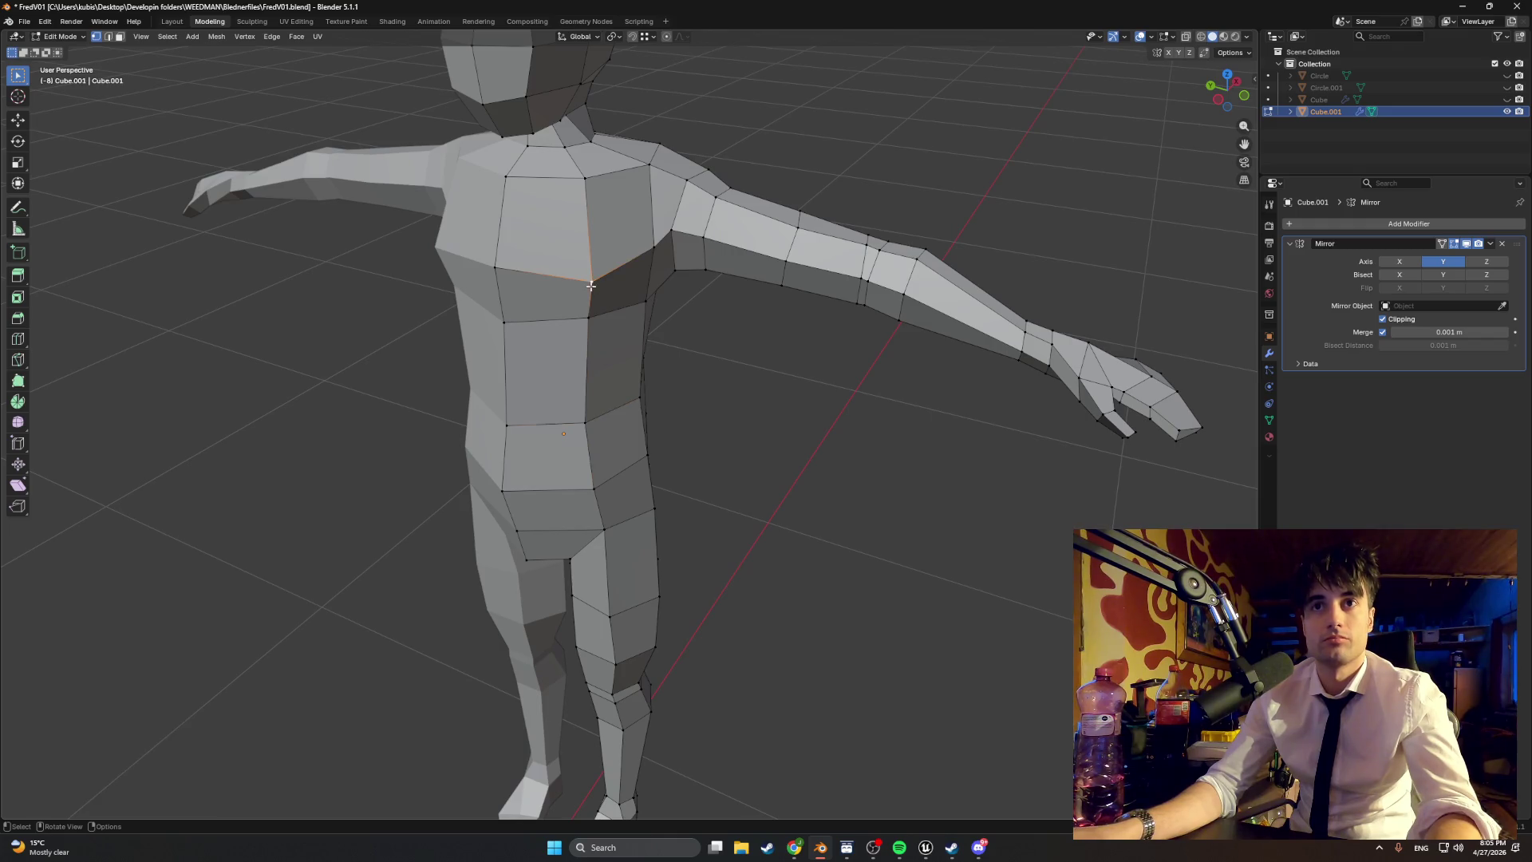
key("KP_7")
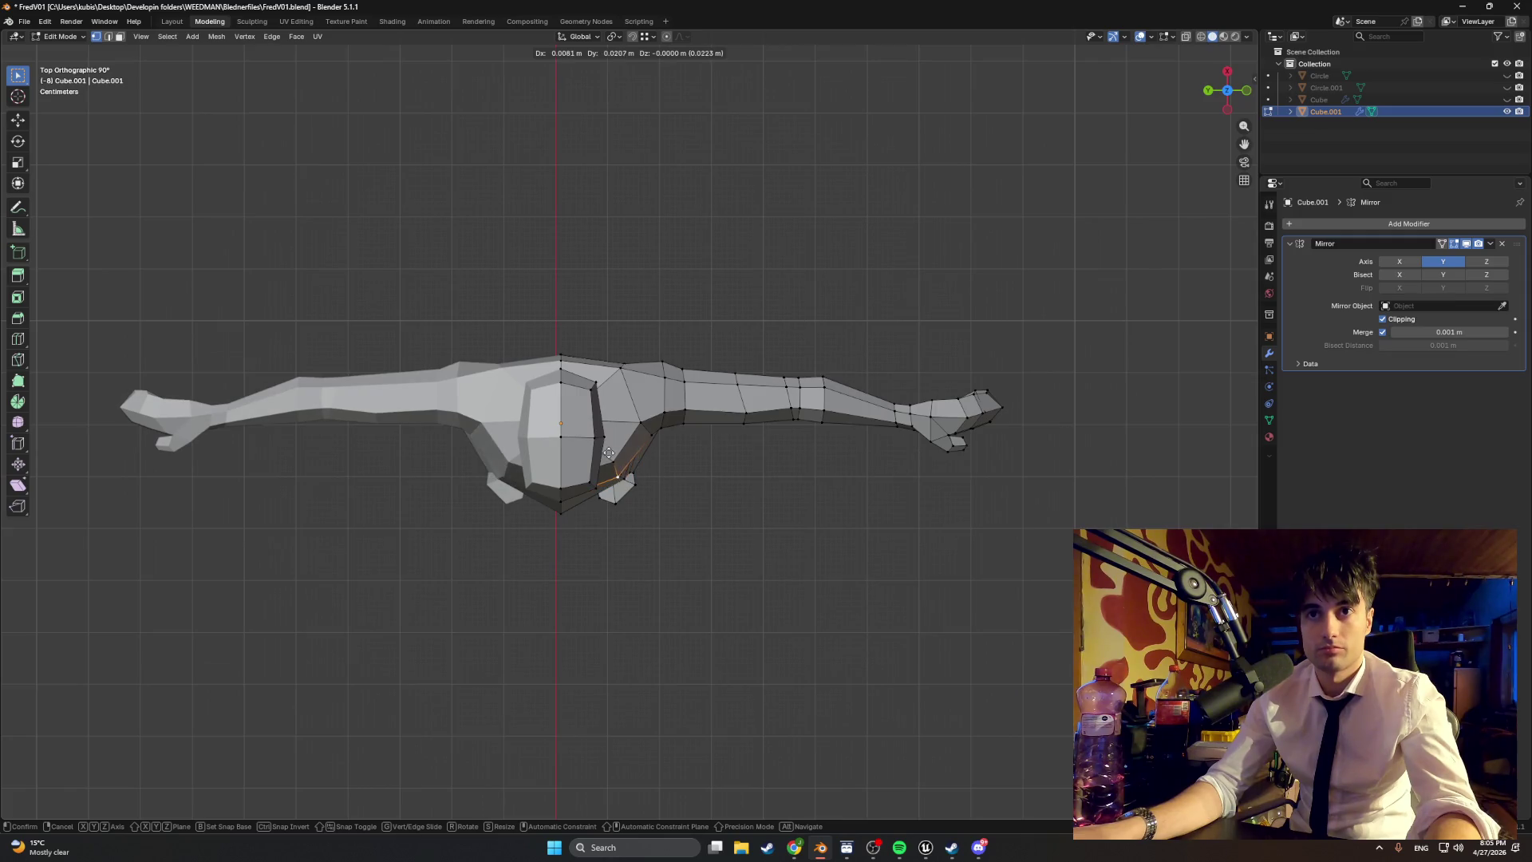
left_click(610, 453)
mouse_move(611, 452)
middle_mouse_down()
mouse_move(617, 385)
mouse_move(632, 454)
middle_mouse_up()
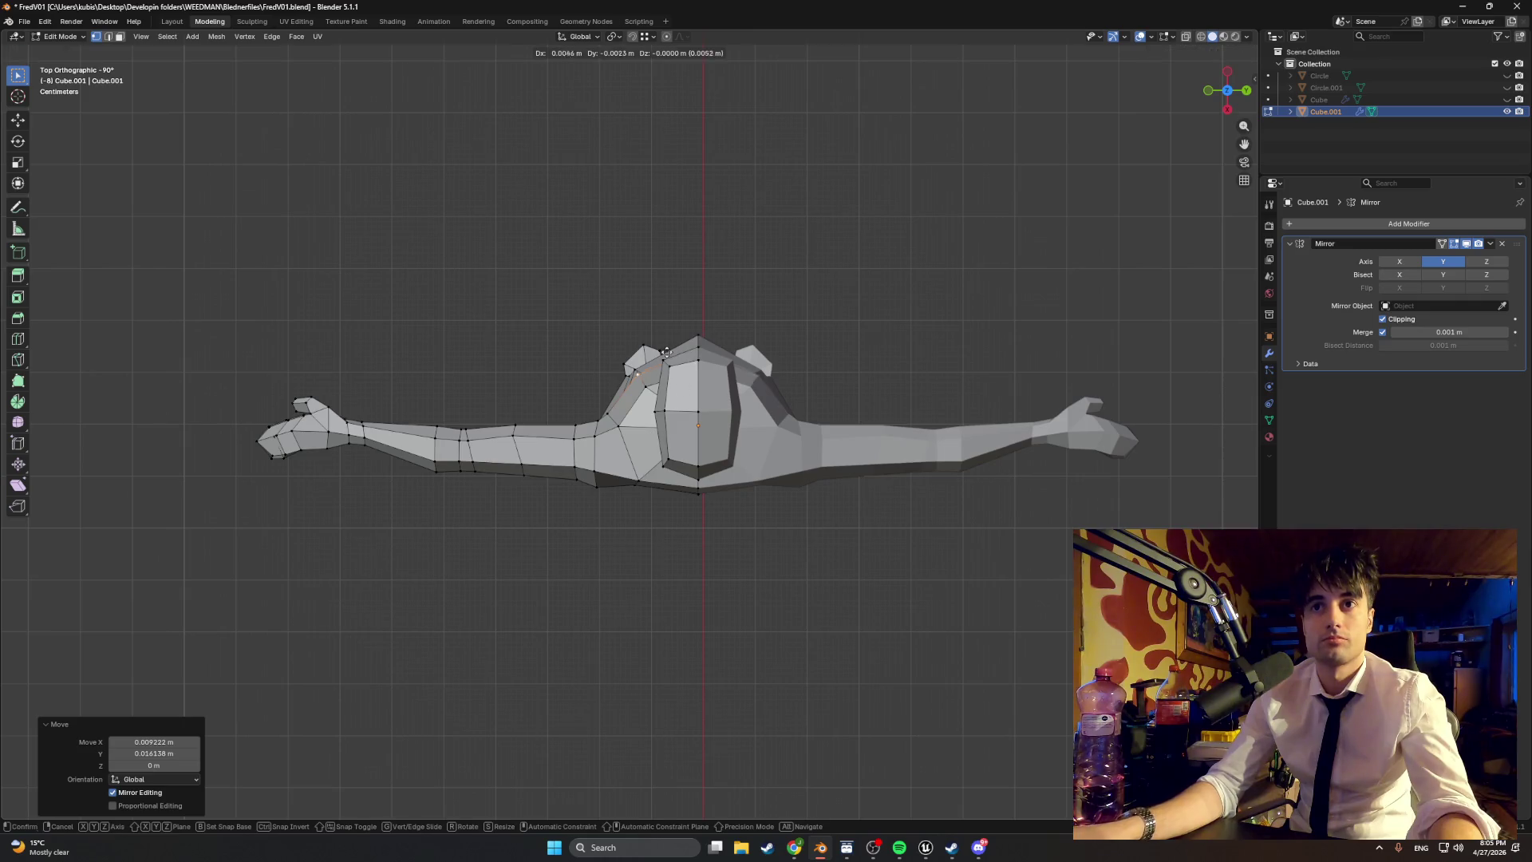
mouse_move(672, 354)
middle_mouse_down()
mouse_move(838, 284)
mouse_move(830, 256)
mouse_move(775, 238)
mouse_move(880, 249)
mouse_move(718, 232)
mouse_move(623, 383)
mouse_move(478, 435)
mouse_move(414, 412)
middle_mouse_up()
scroll(605, 429, "up", 4)
Step: Lower the crotch vertex along Z and reposition the inner thigh vertex
scroll(482, 438, "up", 6)
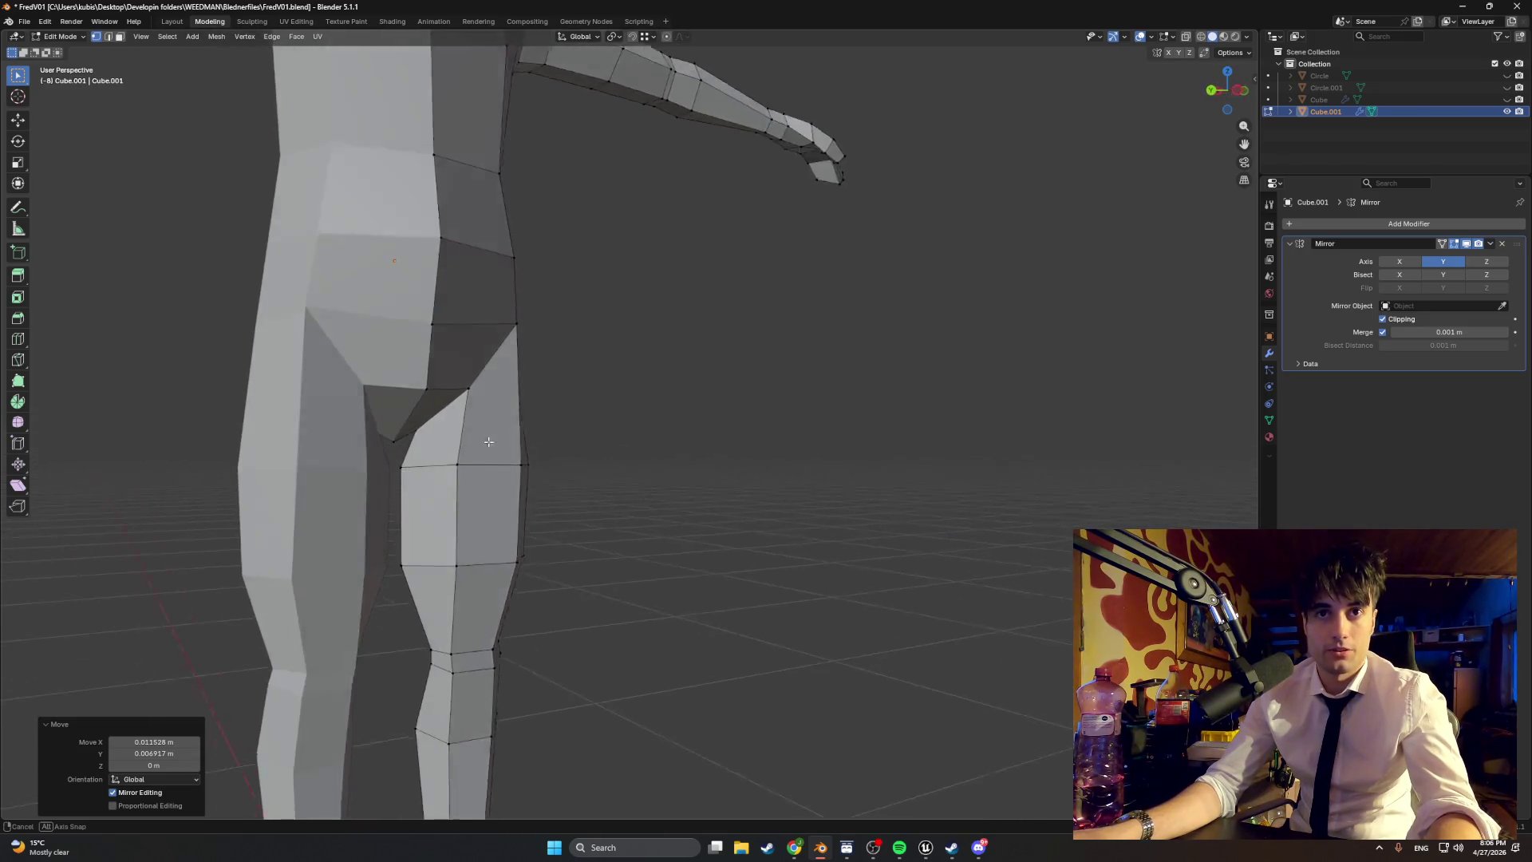
mouse_move(340, 437)
middle_mouse_down()
mouse_move(329, 422)
mouse_move(256, 455)
mouse_move(375, 453)
mouse_move(269, 473)
mouse_move(284, 431)
mouse_move(572, 445)
middle_mouse_up()
left_click(336, 399)
key("g")
key("z")
key("z")
key("z")
left_click(292, 462)
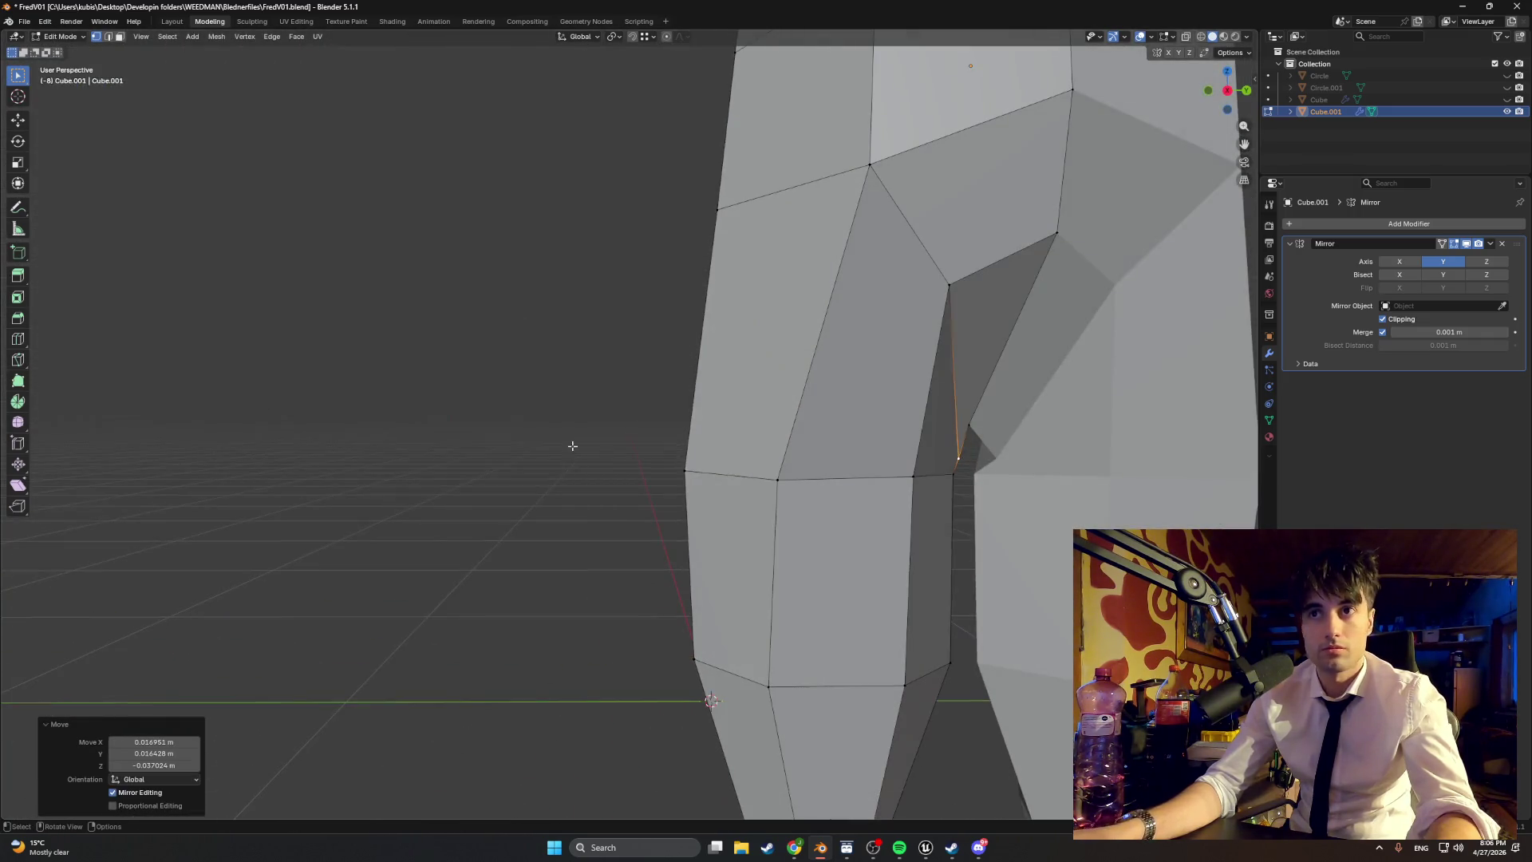
key("g")
left_click(962, 461)
mouse_move(962, 461)
middle_mouse_down()
mouse_move(722, 420)
mouse_move(922, 428)
mouse_move(422, 399)
middle_mouse_up()
Step: Rework the crotch vertex in the thigh gap, undoing one move and lowering it instead
key("g")
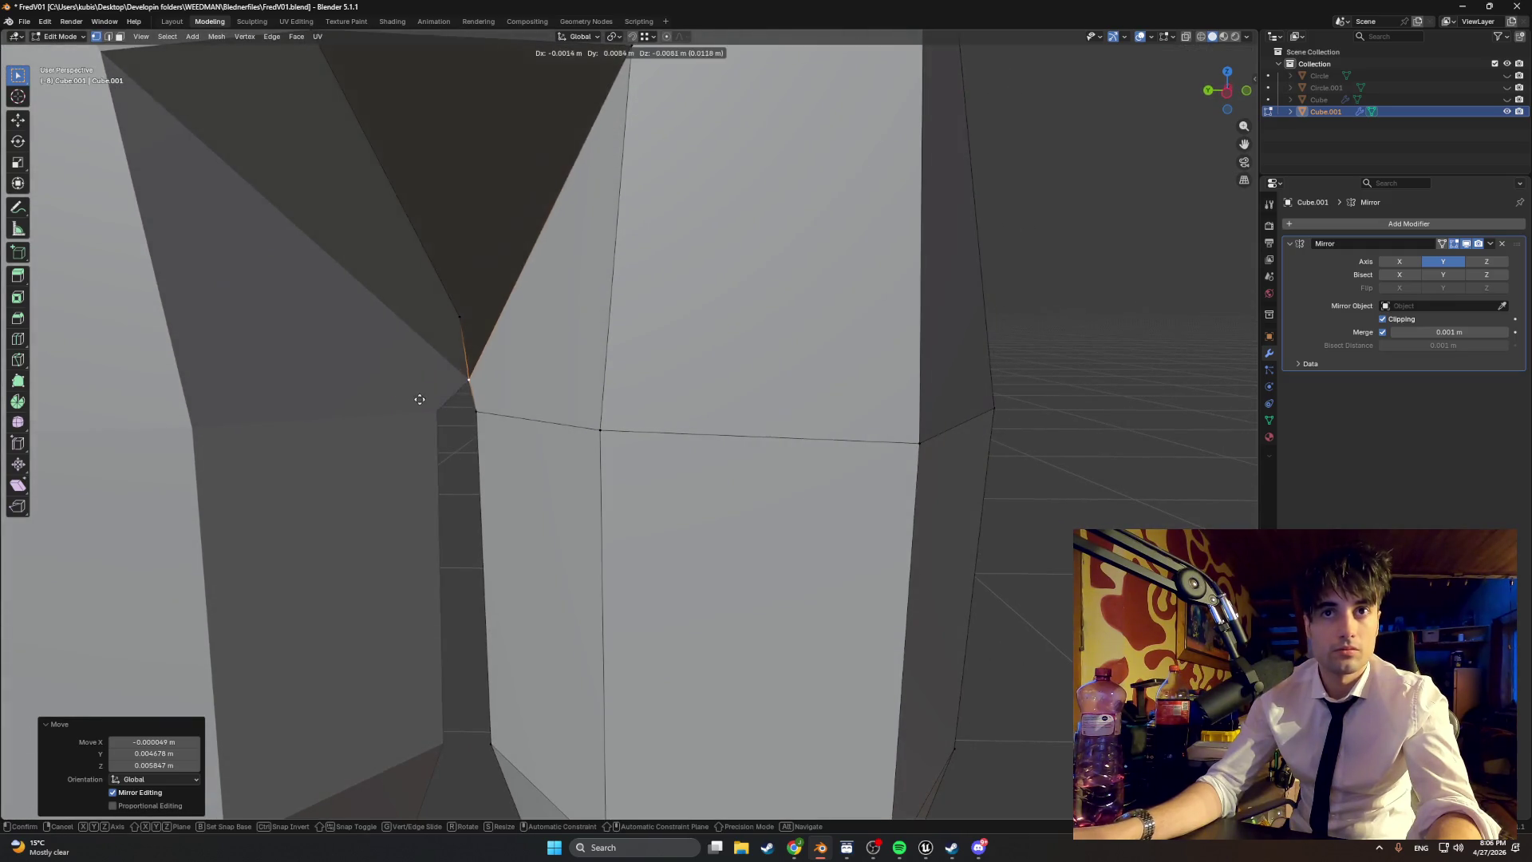
scroll(473, 378, "down", 5)
mouse_move(513, 393)
middle_mouse_down()
mouse_move(434, 411)
mouse_move(557, 375)
mouse_move(601, 385)
middle_mouse_up()
key("g")
left_click(360, 407)
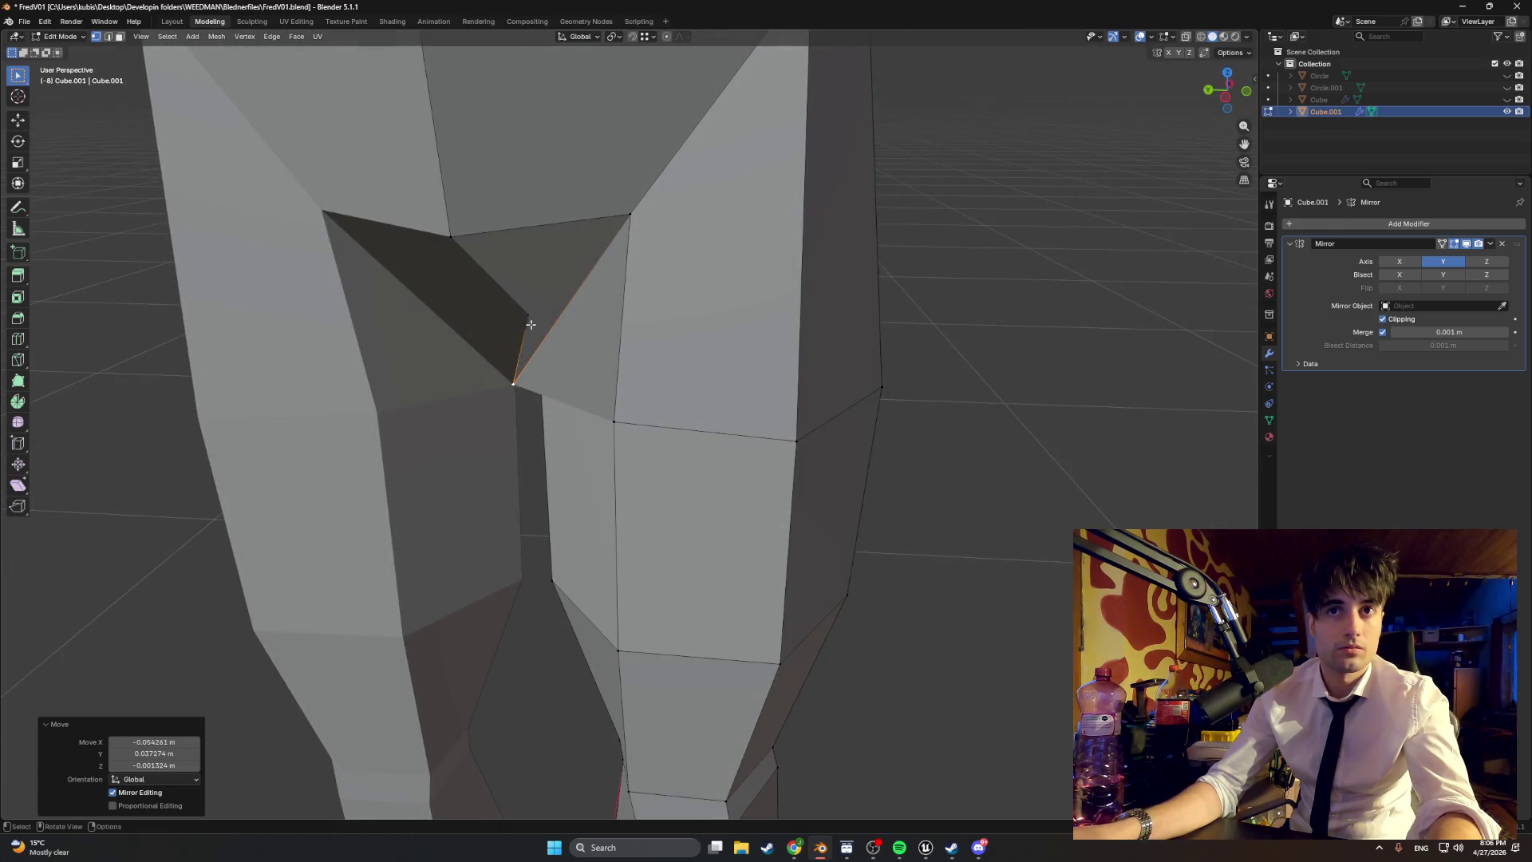
key("g")
mouse_move(531, 325)
middle_mouse_down()
mouse_move(420, 352)
mouse_move(561, 330)
mouse_move(530, 335)
mouse_move(551, 375)
mouse_move(538, 401)
middle_mouse_up()
left_click(303, 380)
key("ctrl+z")
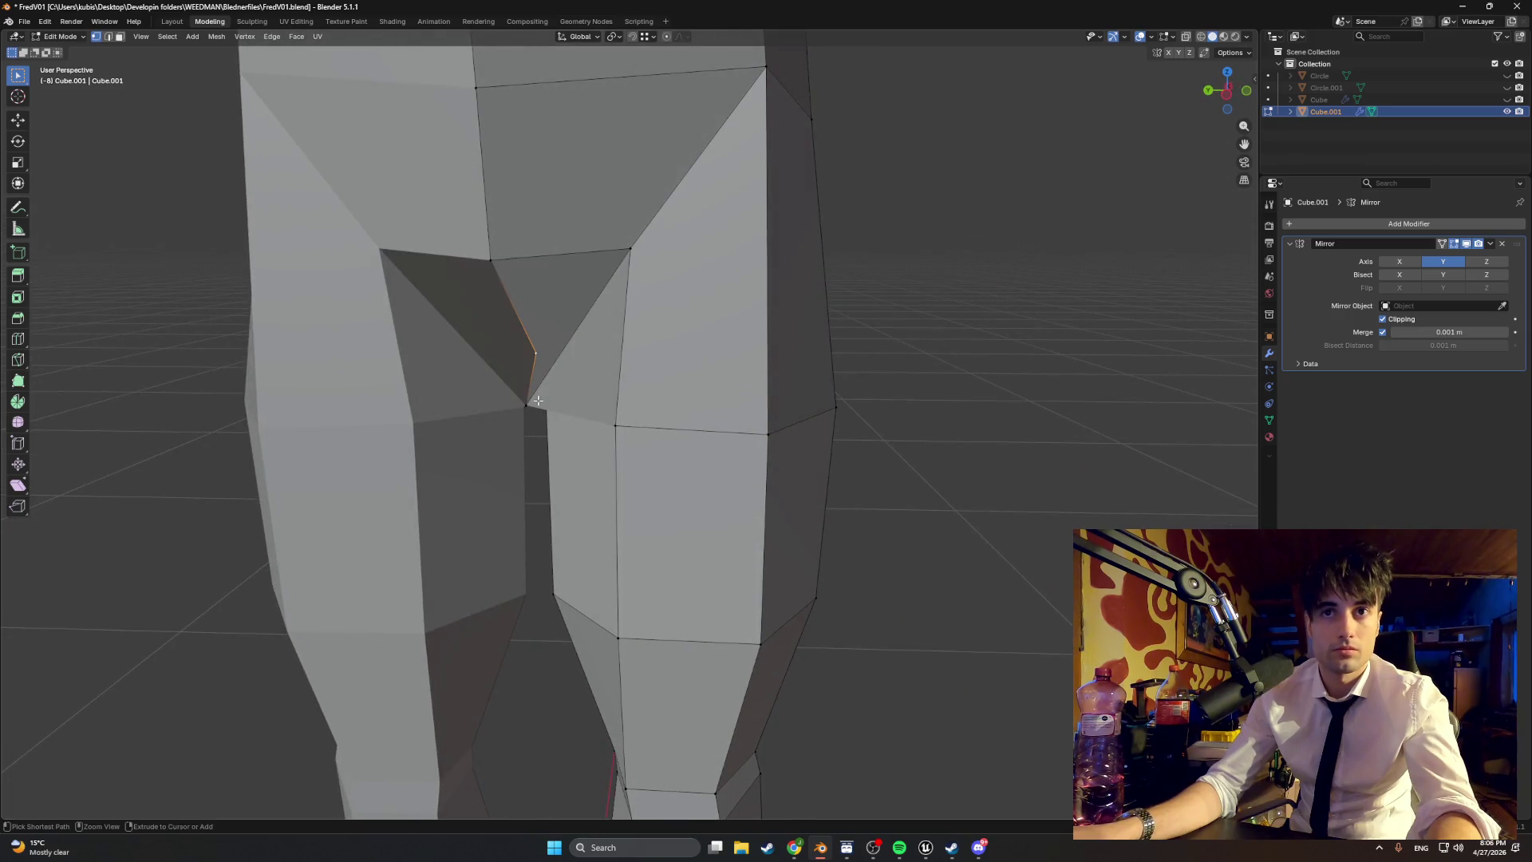
key("g")
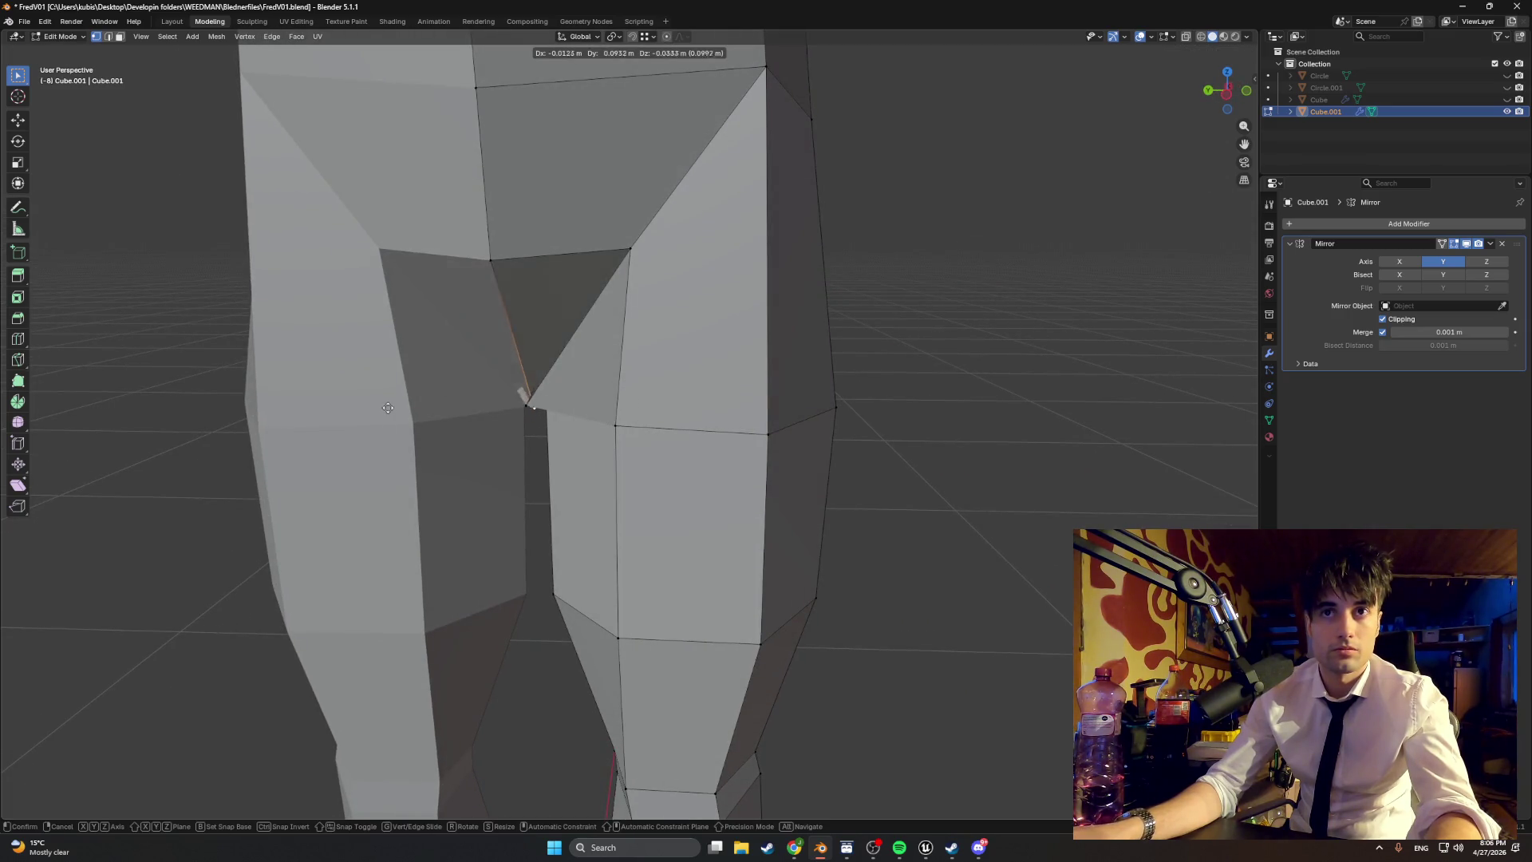
left_click(328, 428)
Step: Move the vertex again, cancel one crotch move, then slide the crotch vertex front-to-back
middle_click_drag(328, 428, 335, 410)
key("g")
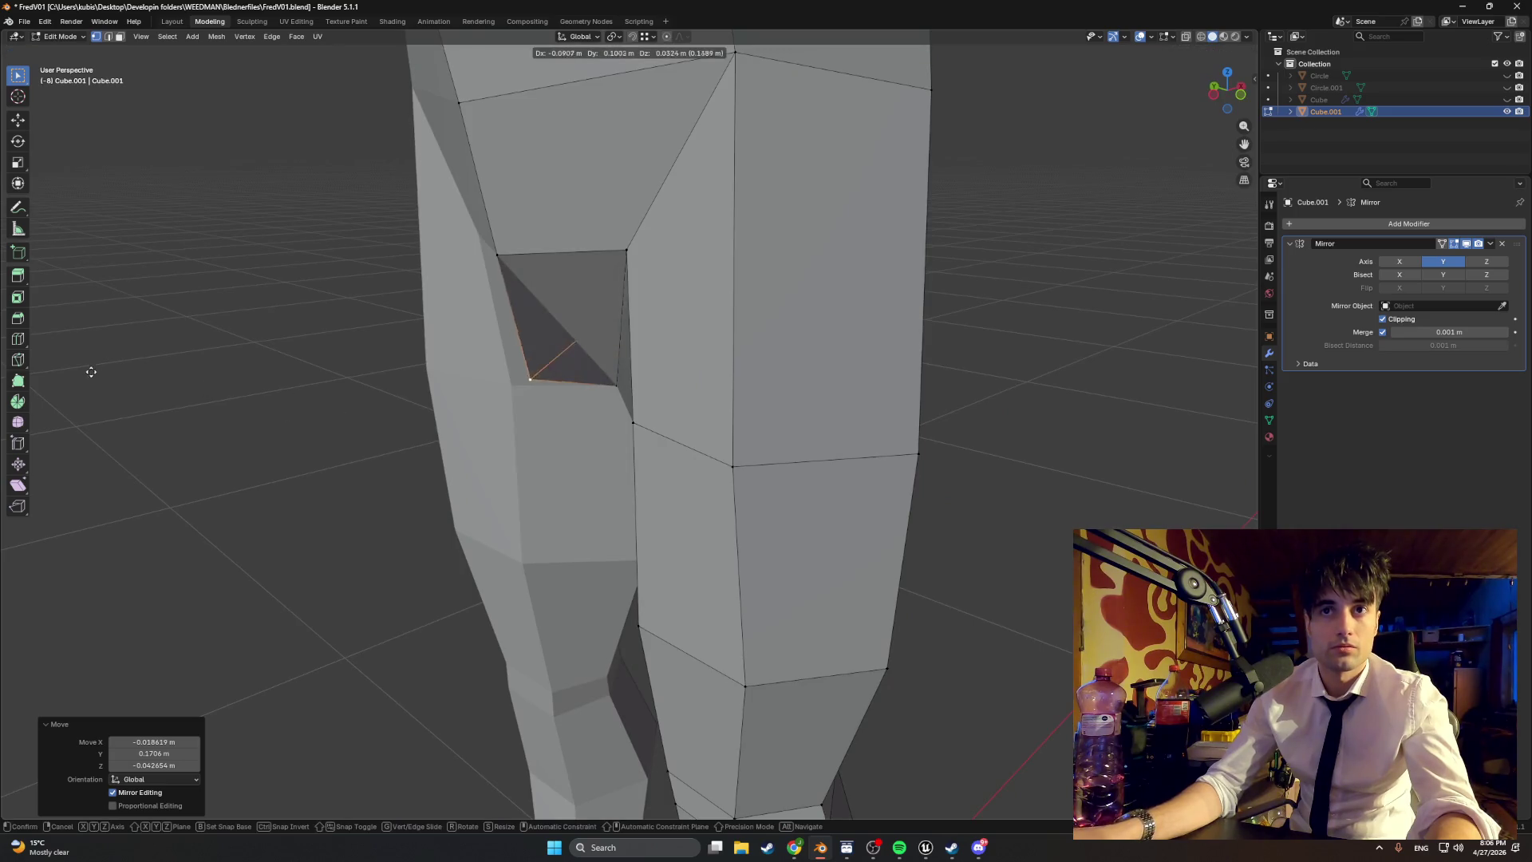
left_click(80, 369)
mouse_move(80, 370)
middle_mouse_down()
mouse_move(380, 379)
mouse_move(483, 400)
middle_mouse_up()
key("g")
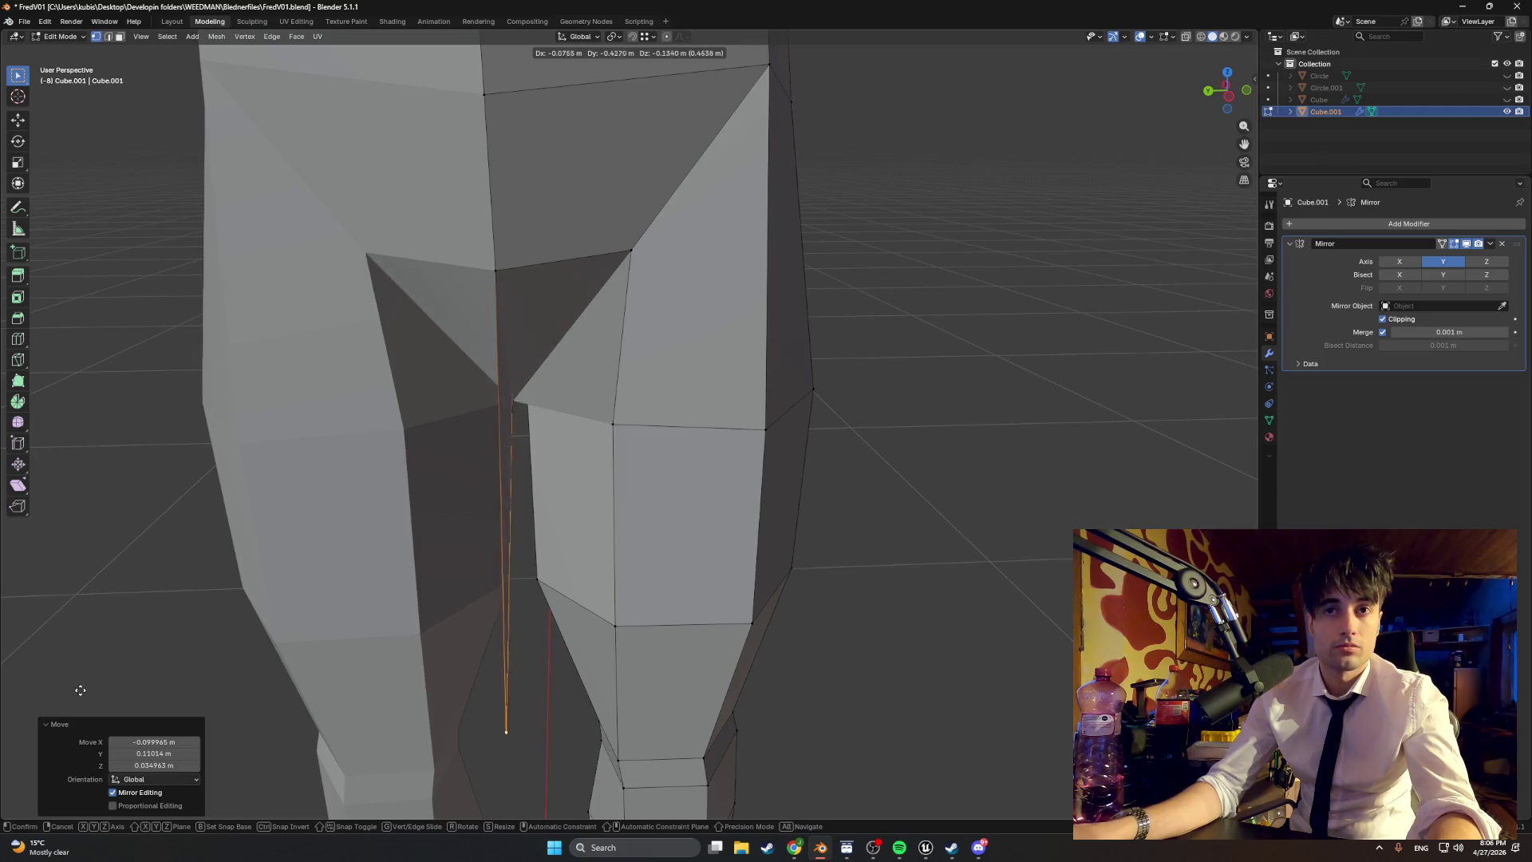
key("Escape")
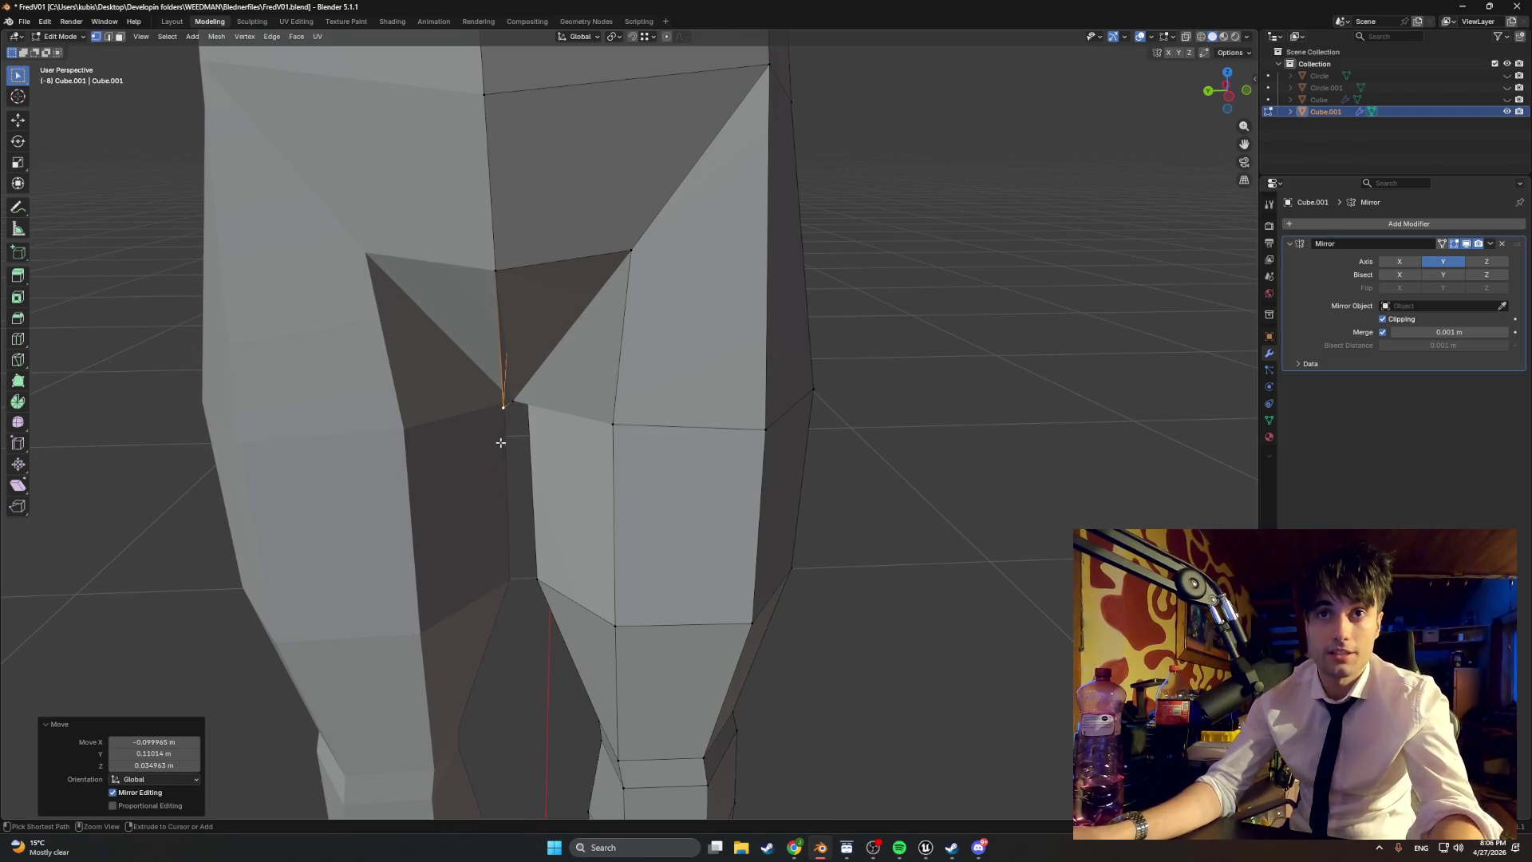
mouse_move(513, 373)
middle_mouse_down()
mouse_move(536, 372)
mouse_move(486, 350)
middle_mouse_up()
left_click(475, 353)
key("g")
middle_click_drag(686, 374, 564, 367)
left_click(961, 313)
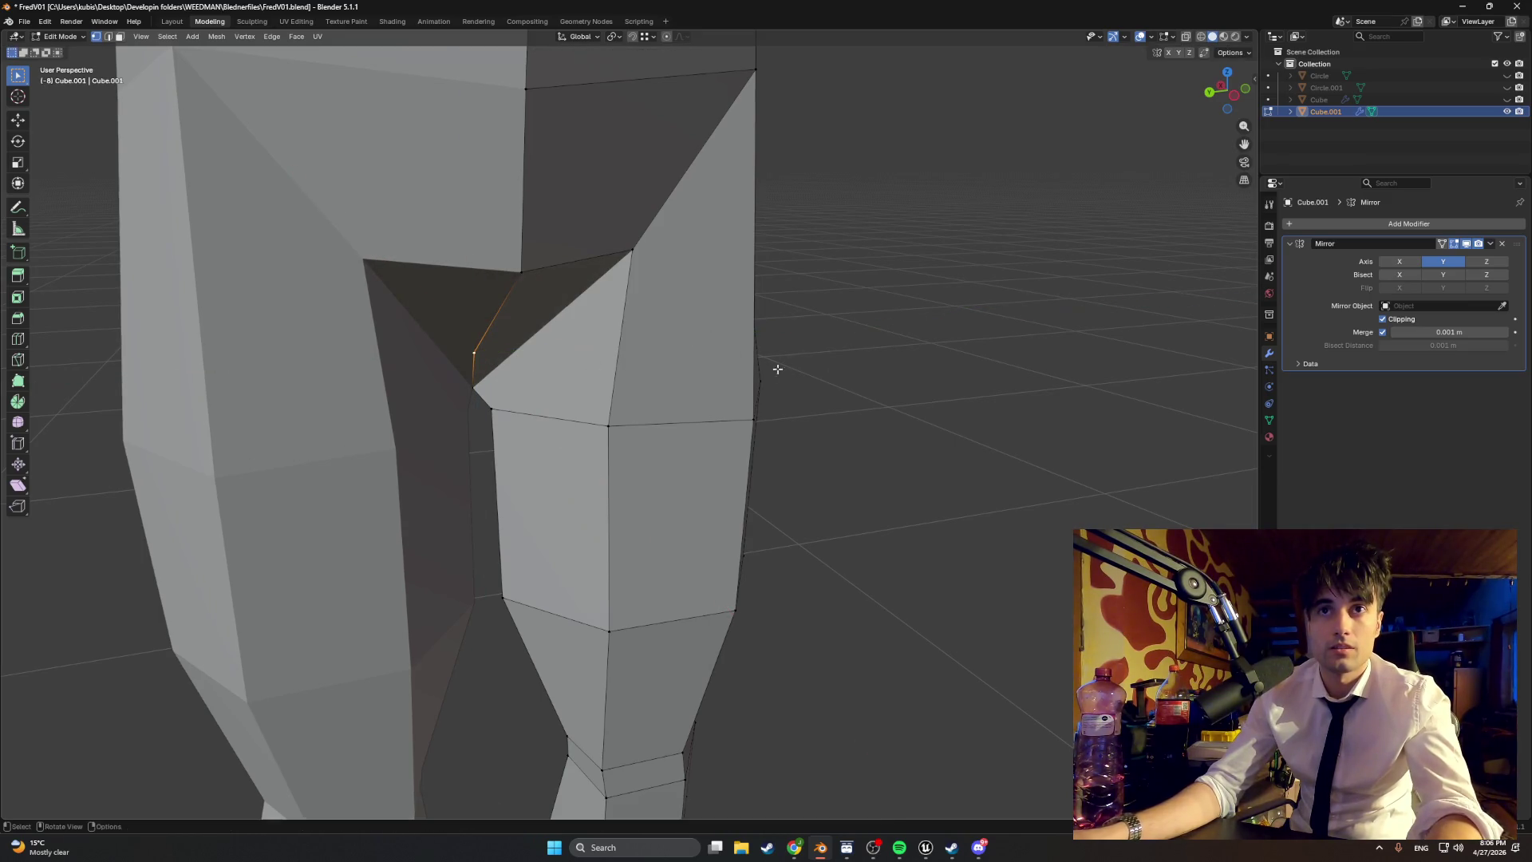
Step: Lower the crotch vertex slightly and reposition the neighbouring inner thigh vertex
middle_click_drag(779, 366, 411, 387)
scroll(475, 377, "up", 5)
mouse_move(542, 394)
middle_mouse_down()
mouse_move(579, 411)
mouse_move(552, 379)
middle_mouse_up()
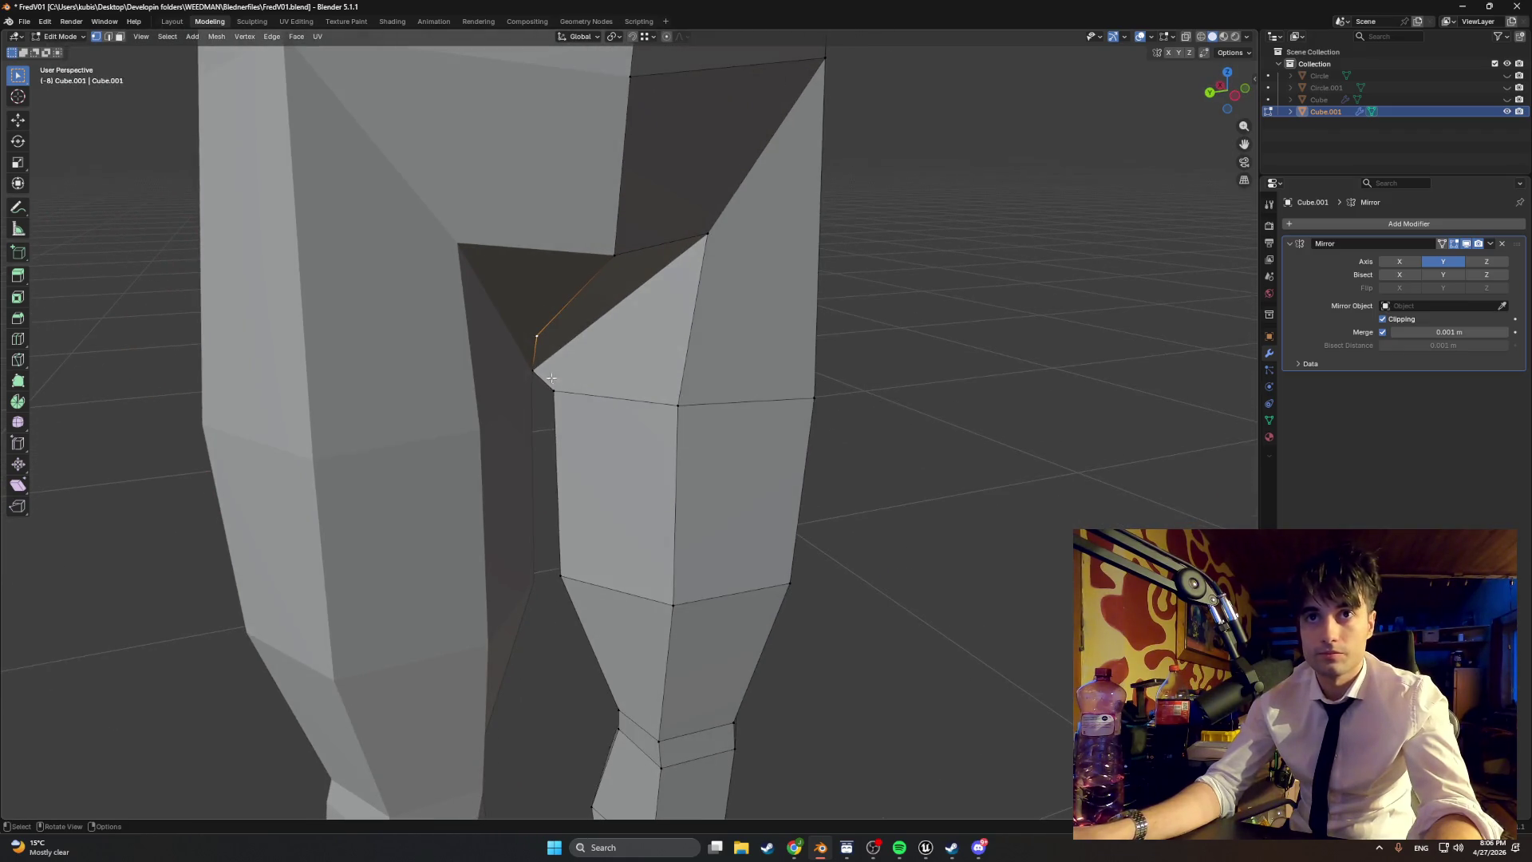
key("g")
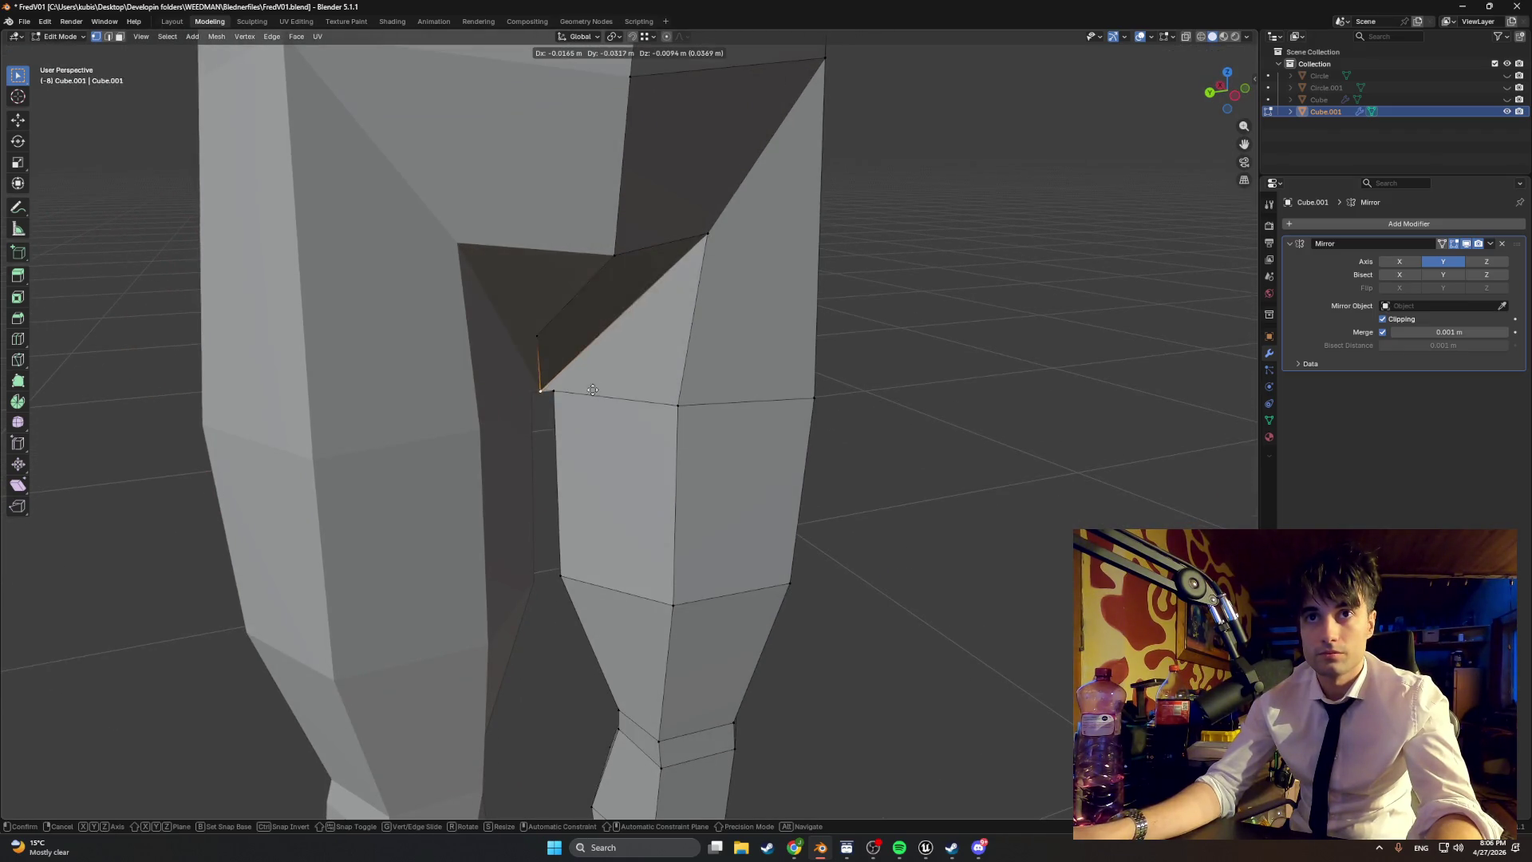
left_click(584, 380)
left_click(562, 393)
key("g")
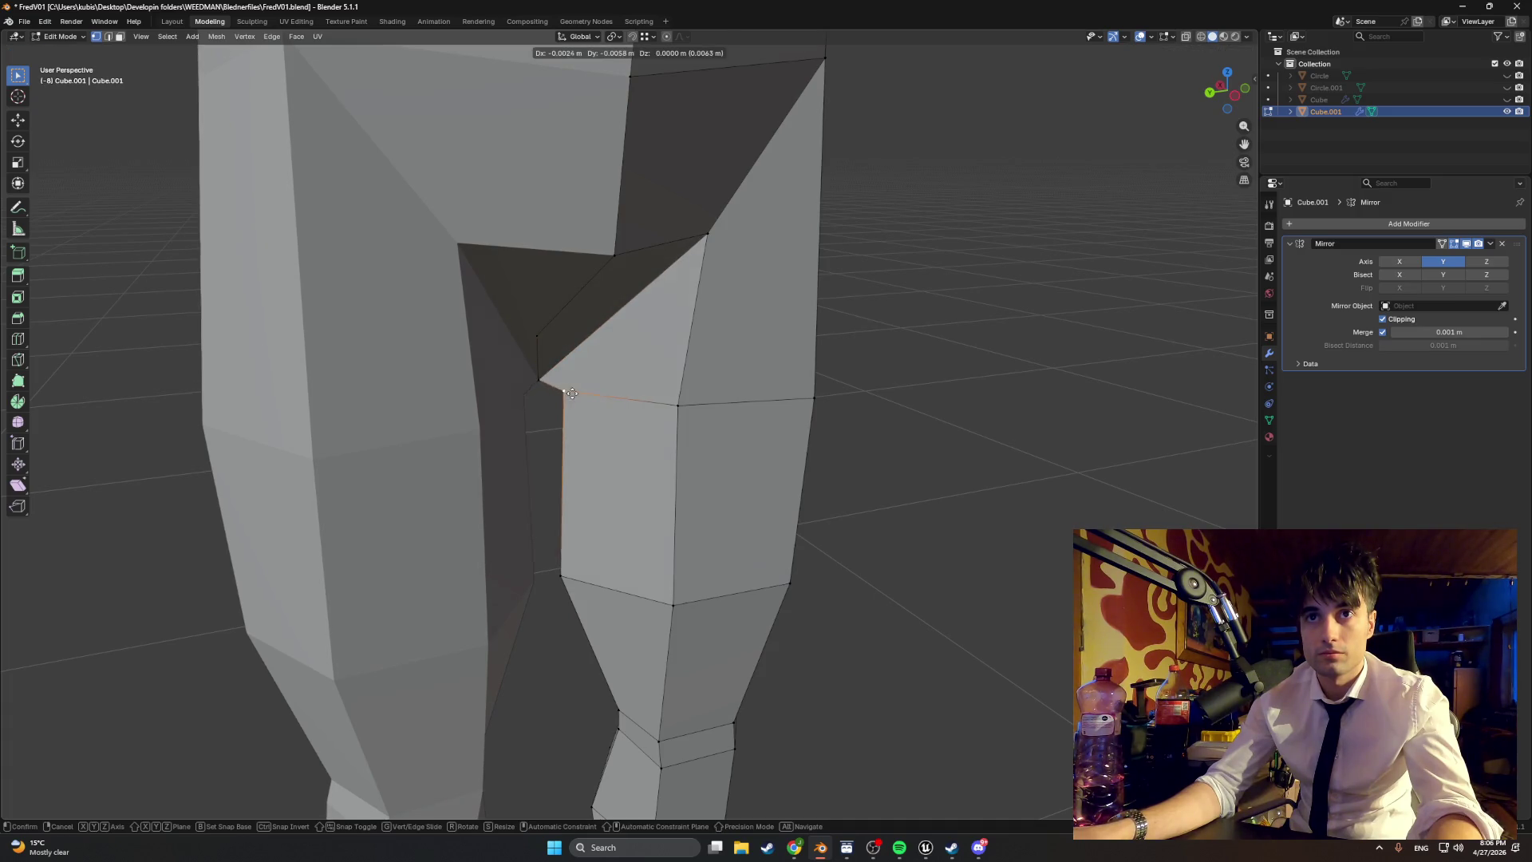
left_click(557, 428)
mouse_move(557, 427)
middle_mouse_down()
mouse_move(534, 397)
mouse_move(623, 399)
middle_mouse_up()
scroll(596, 399, "down", 3)
Step: Lower the crotch vertex, move another vertex into the leg gap, then raise it
left_click(635, 407)
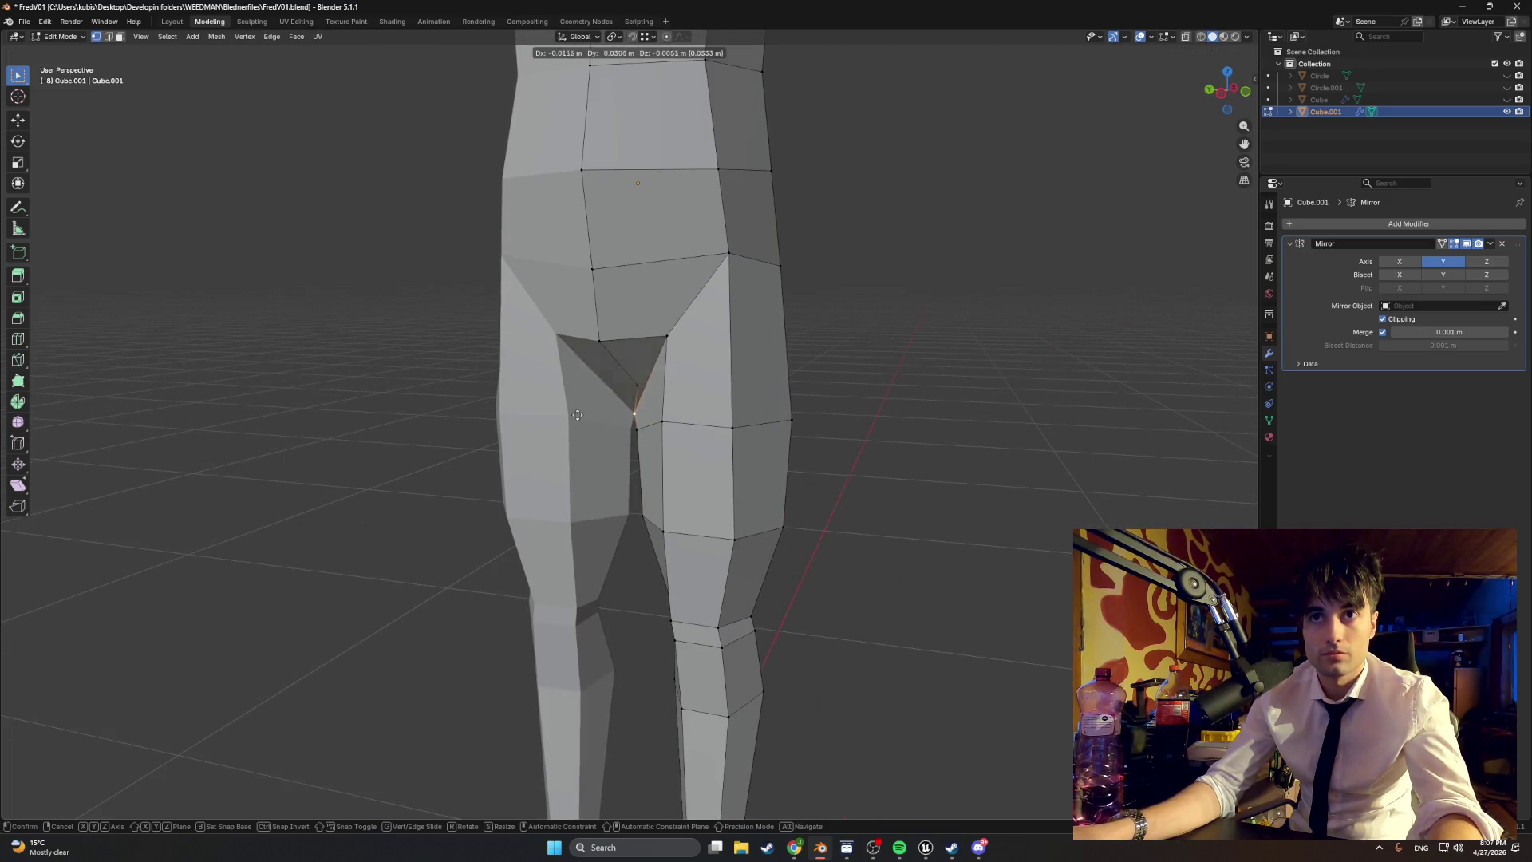
left_click(456, 483)
left_click(638, 387)
key("g")
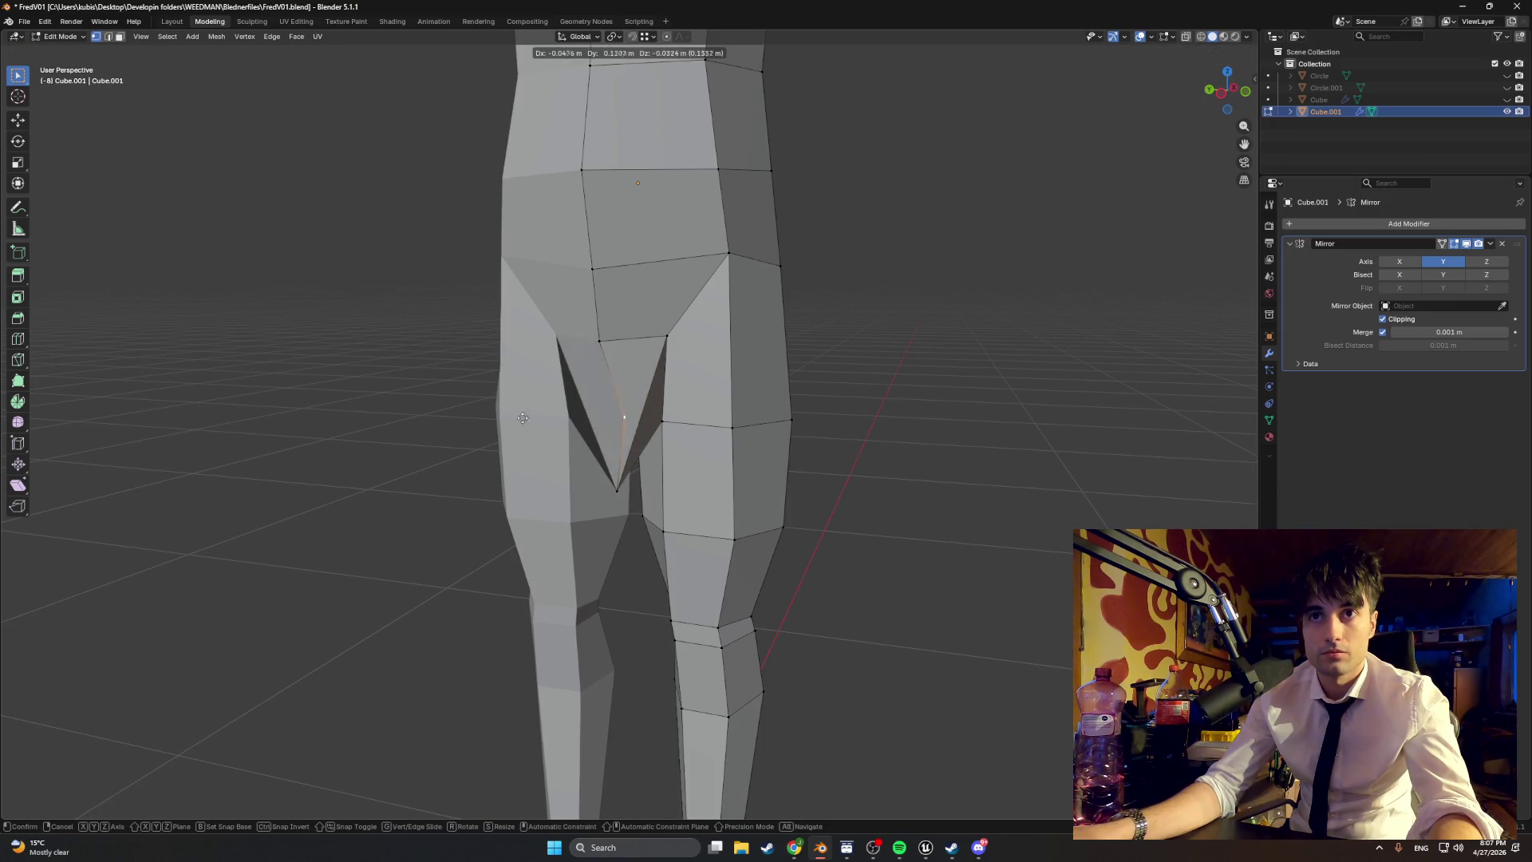
left_click(440, 466)
middle_click_drag(439, 466, 567, 454)
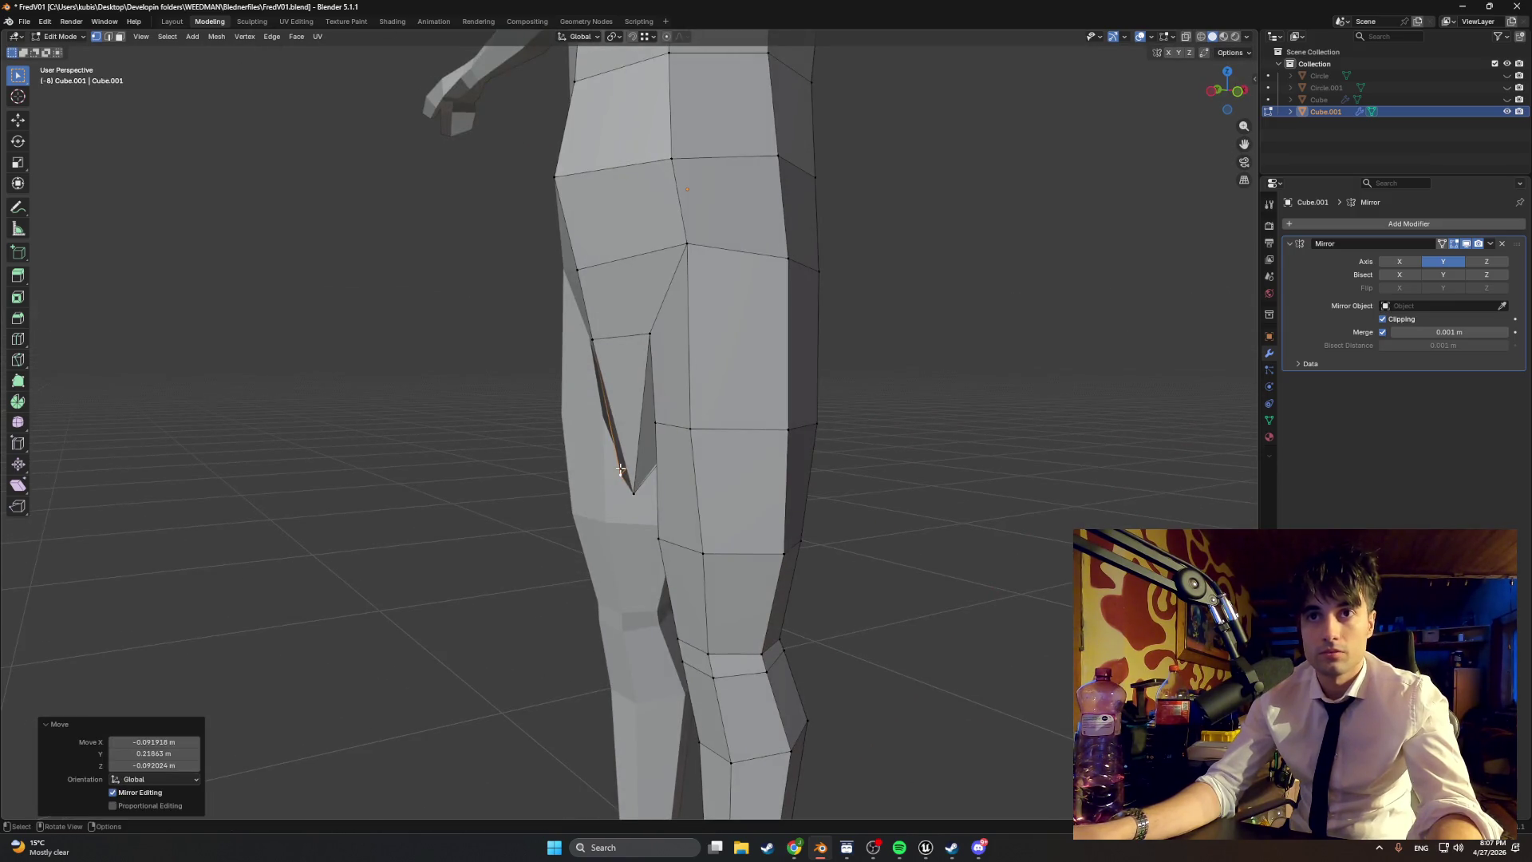
key("g")
left_click(523, 369)
Step: Pull a vertex outward, then undo the spiked move
middle_click_drag(524, 370, 712, 394)
key("g")
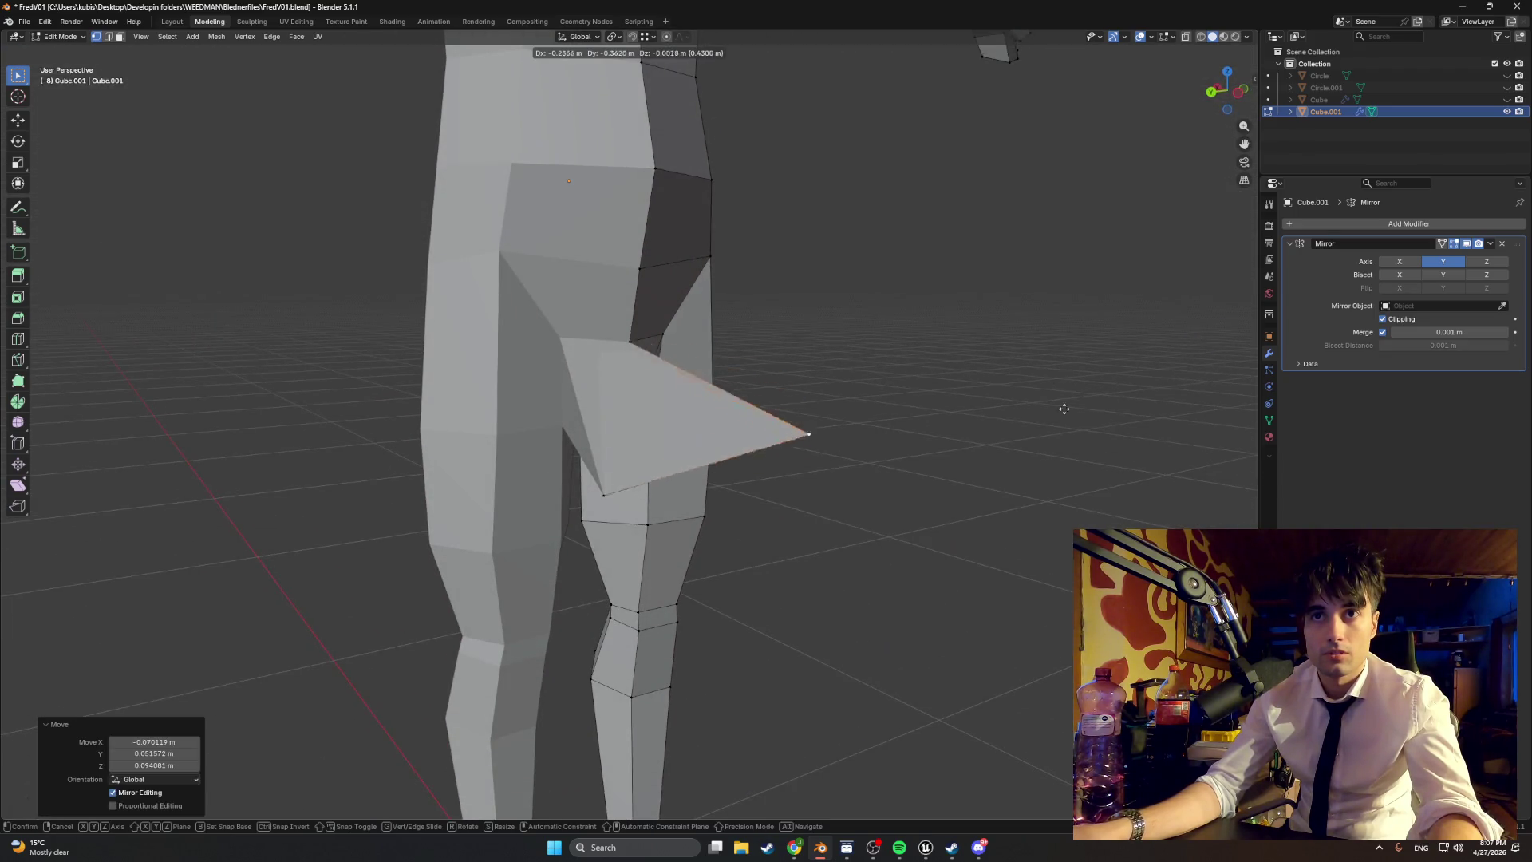
left_click(692, 479)
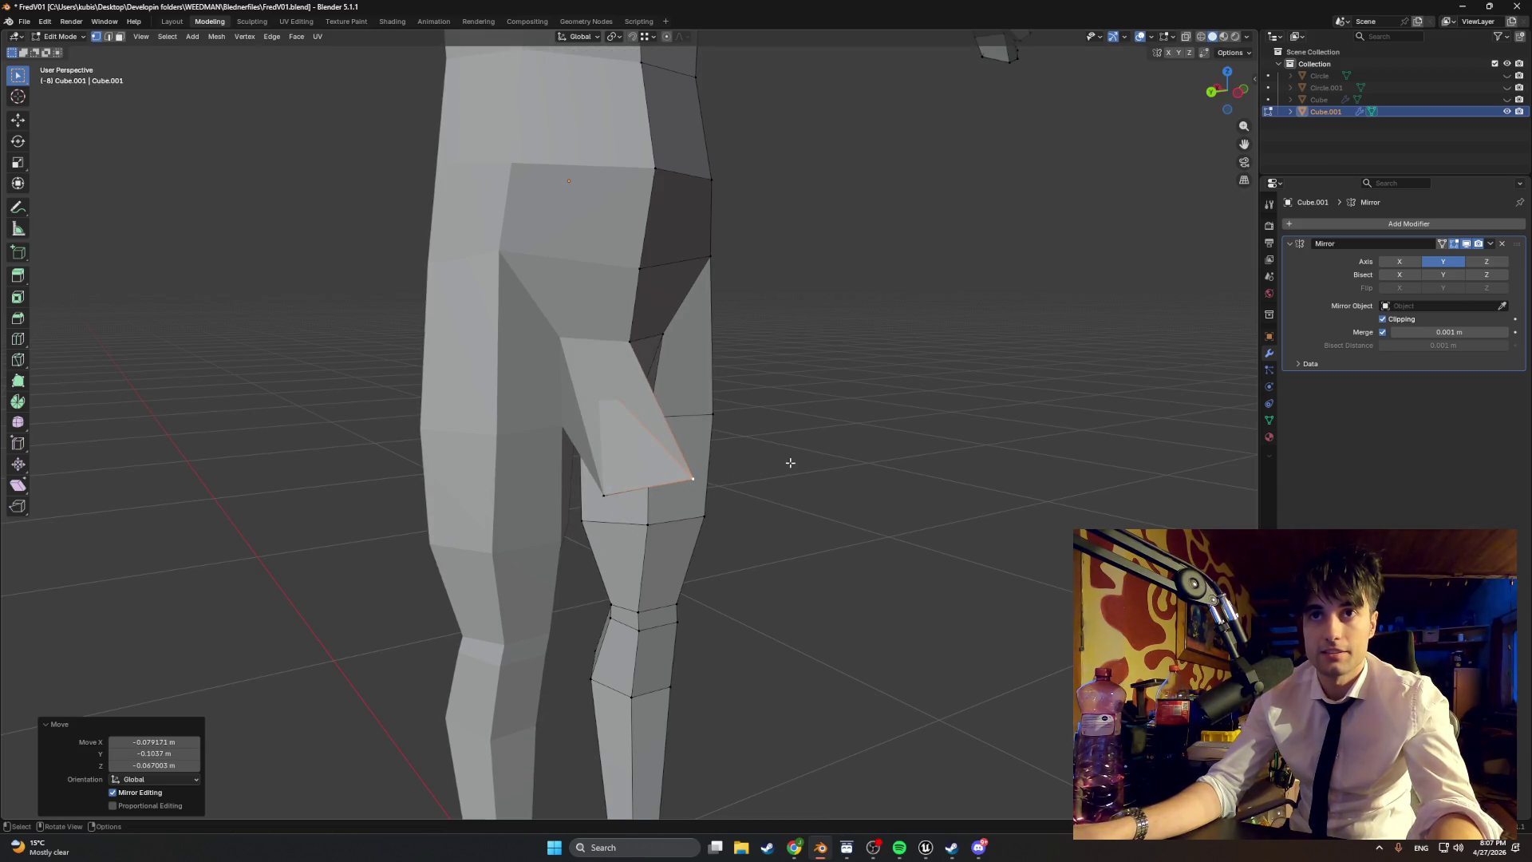
key("ctrl+z")
mouse_move(676, 485)
middle_mouse_down()
mouse_move(575, 462)
mouse_move(598, 438)
mouse_move(679, 444)
mouse_move(645, 402)
middle_mouse_up()
scroll(598, 438, "up", 5)
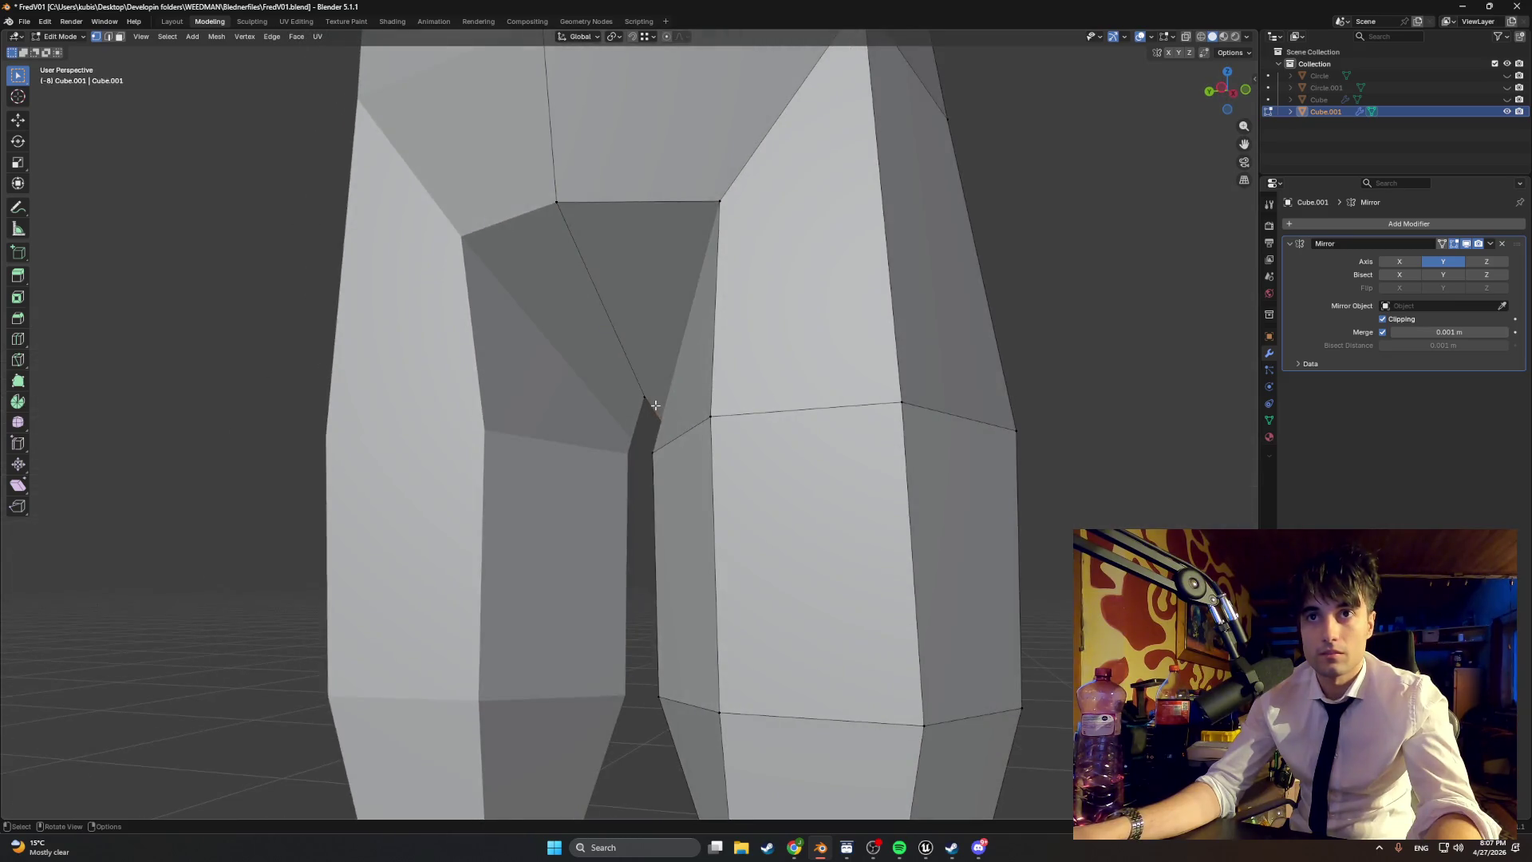
scroll(645, 403, "down", 2)
Step: Reposition the crotch vertex, shifting it about 0.0395 m X, 0.0597 m Y and -0.0181 m Z
left_click_drag(639, 403, 541, 405)
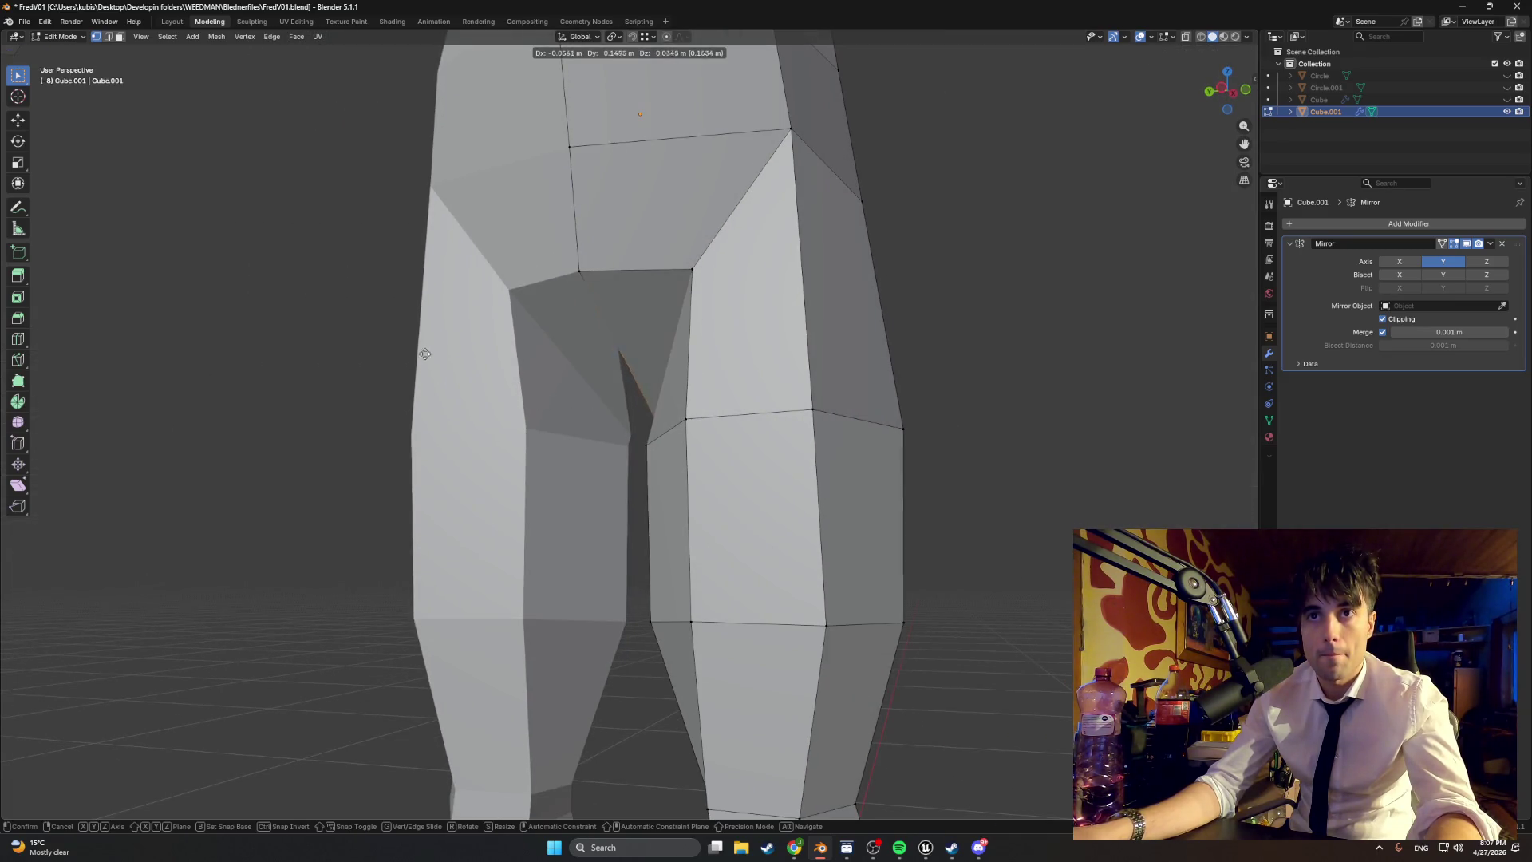
left_click_drag(396, 422, 397, 422)
mouse_move(396, 422)
middle_mouse_down()
mouse_move(540, 410)
mouse_move(428, 411)
middle_mouse_up()
mouse_move(633, 362)
middle_mouse_down()
mouse_move(604, 386)
mouse_move(806, 403)
mouse_move(806, 343)
mouse_move(708, 227)
mouse_move(667, 212)
mouse_move(498, 240)
mouse_move(481, 226)
mouse_move(465, 261)
mouse_move(513, 376)
mouse_move(592, 401)
mouse_move(614, 383)
mouse_move(684, 400)
mouse_move(495, 275)
mouse_move(542, 277)
middle_mouse_up()
key("g")
left_click(867, 411)
Step: Cancel the crotch vertex's sideways move, then nudge a vertex on top of the head slightly right
key("g")
key("x")
key("Escape")
scroll(572, 355, "down", 8)
scroll(489, 279, "up", 5)
scroll(490, 279, "down", 5)
scroll(542, 278, "up", 4)
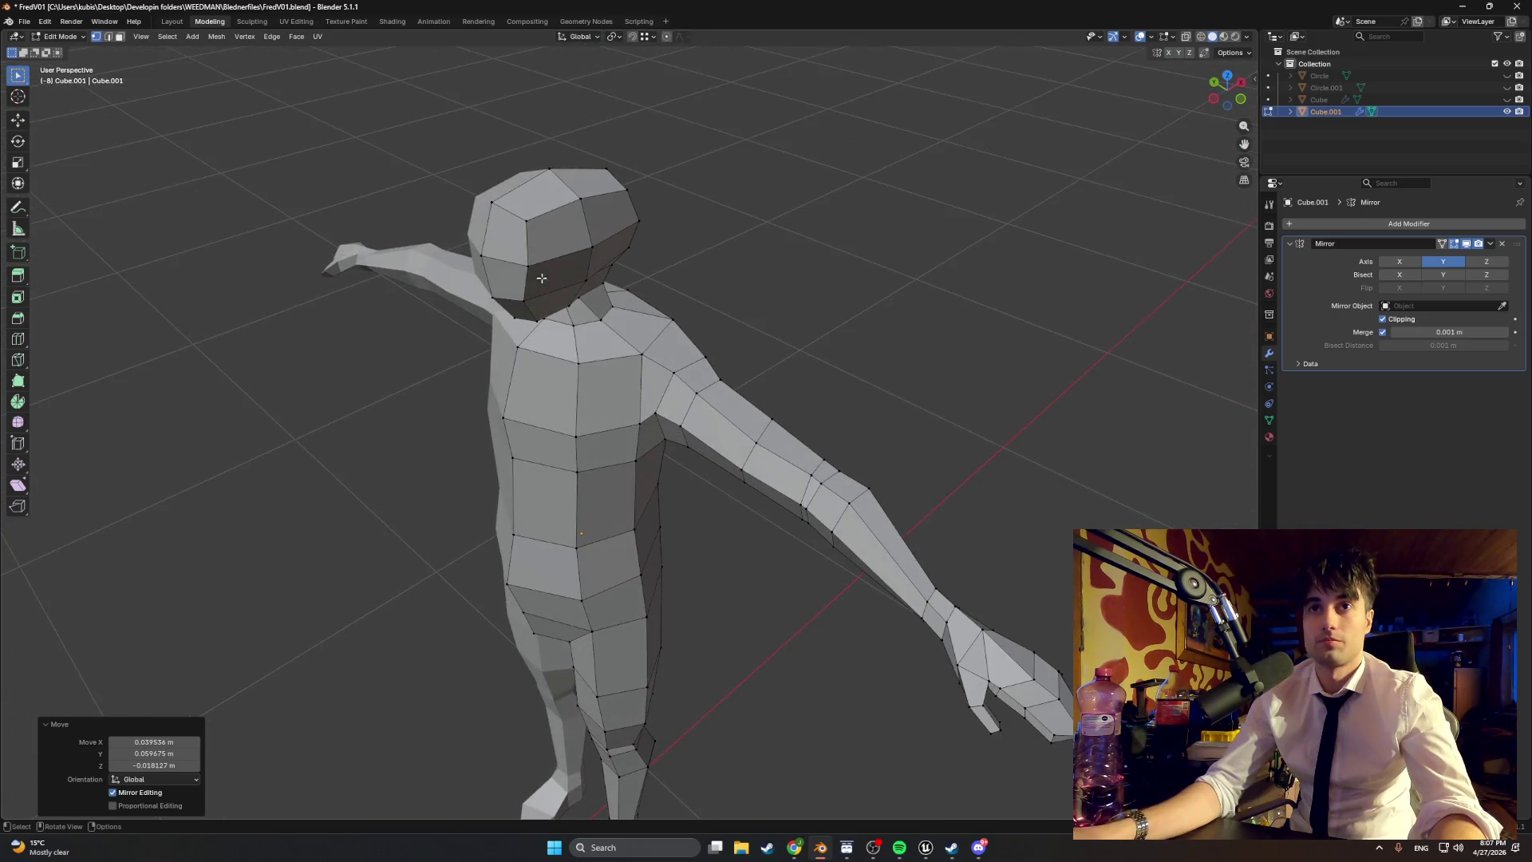
left_click(532, 223)
key("g")
left_click(553, 224)
Step: Orbit to a side view of the torso and zoom to review the whole character's shape
scroll(554, 224, "down", 4)
mouse_move(554, 224)
middle_mouse_down()
mouse_move(535, 293)
mouse_move(634, 361)
middle_mouse_up()
scroll(535, 294, "up", 6)
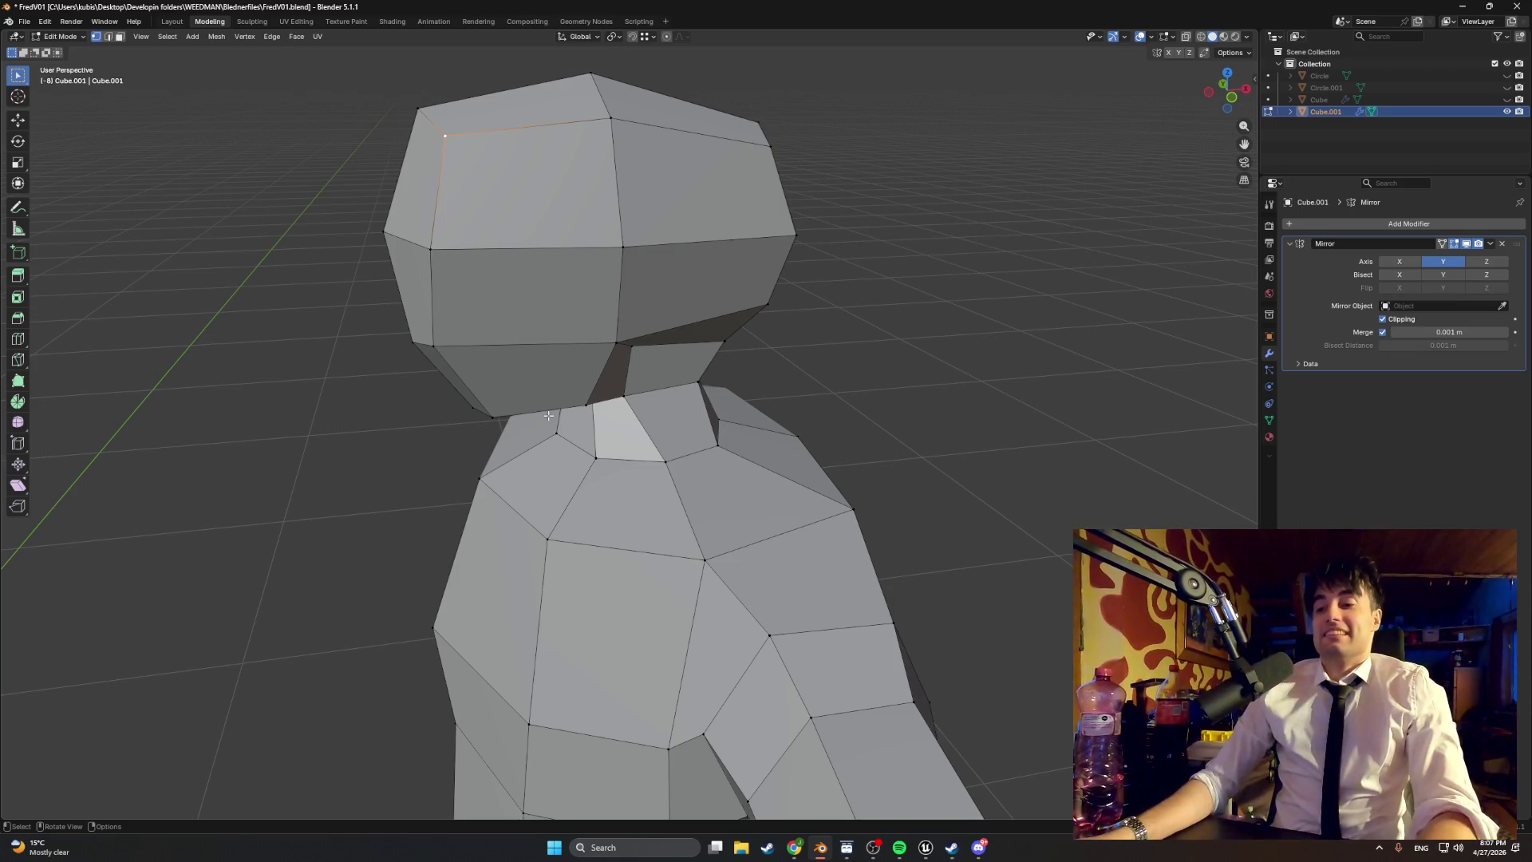
scroll(598, 385, "down", 5)
scroll(728, 411, "up", 2)
scroll(743, 441, "down", 5)
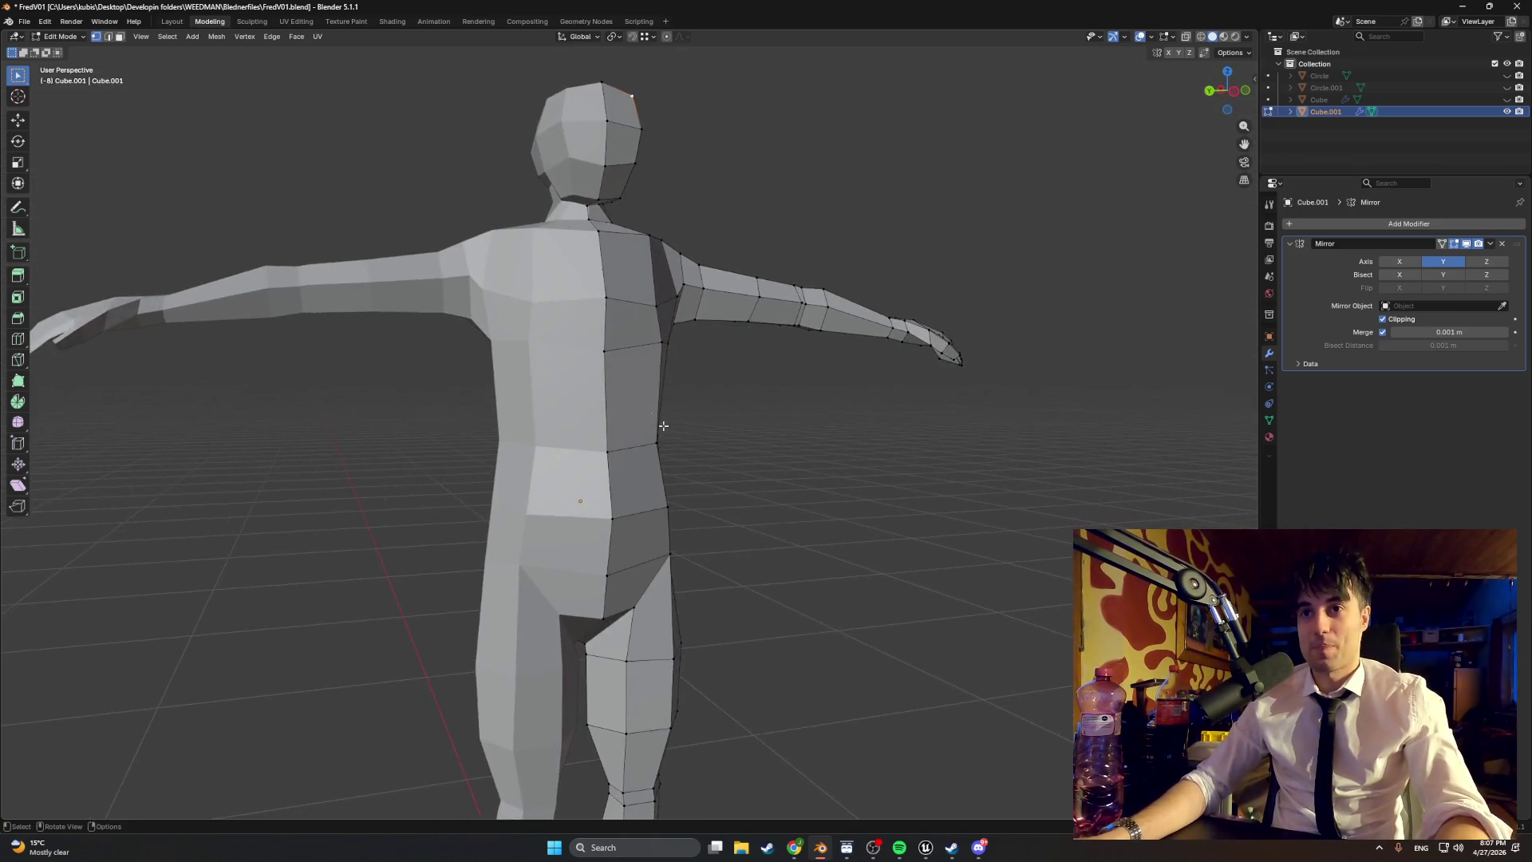